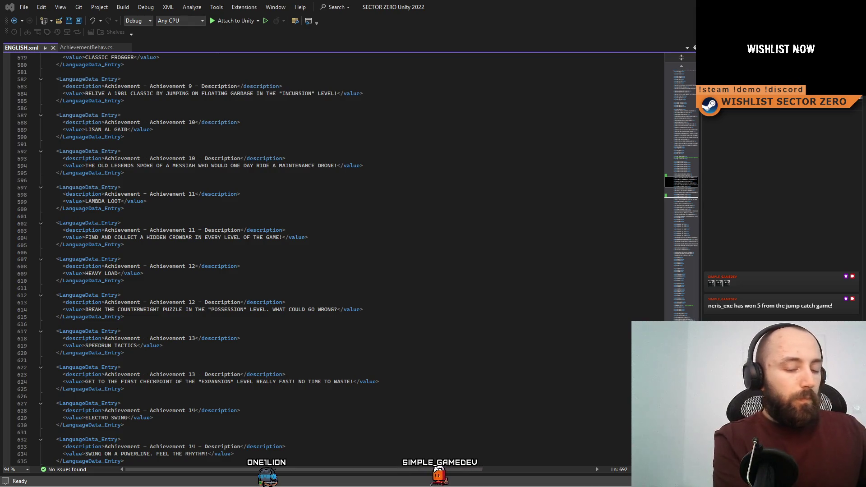
Scroll ENGLISH.xml back up to the achievement entries, then start the game in Unity play mode
click(284, 324)
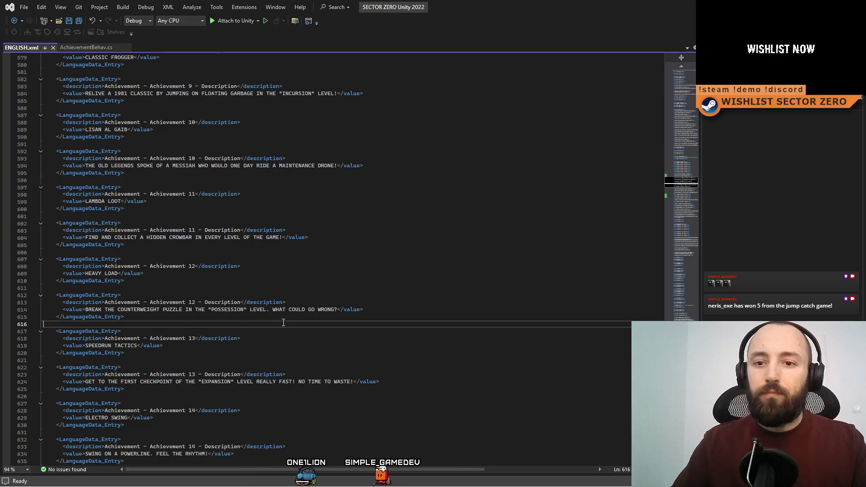
scroll(284, 320, up, 2)
scroll(290, 156, up, 20)
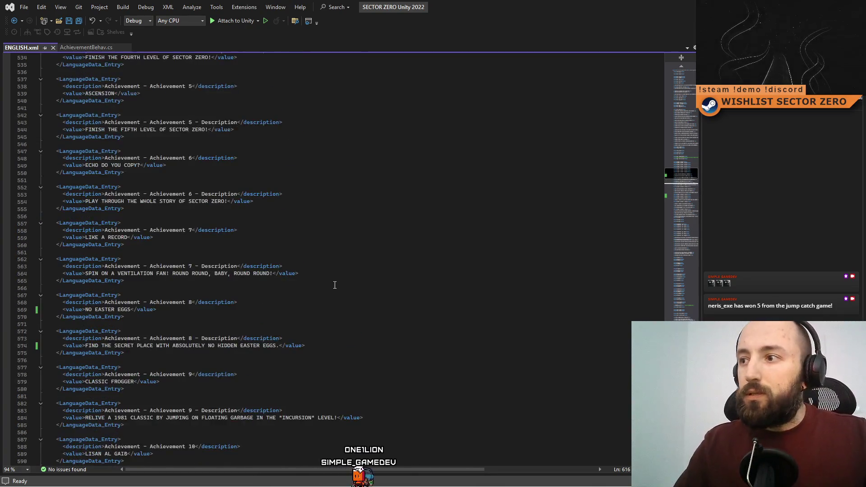
scroll(334, 284, up, 8)
click(335, 287)
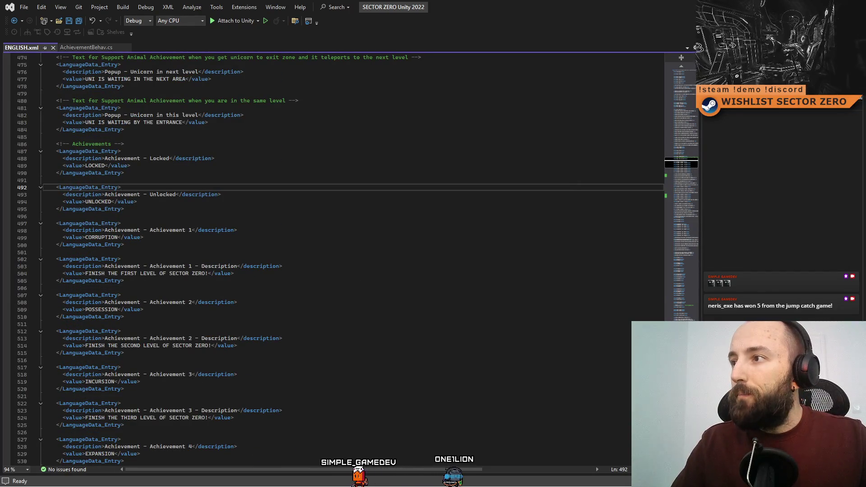
key(alt+Tab)
click(454, 27)
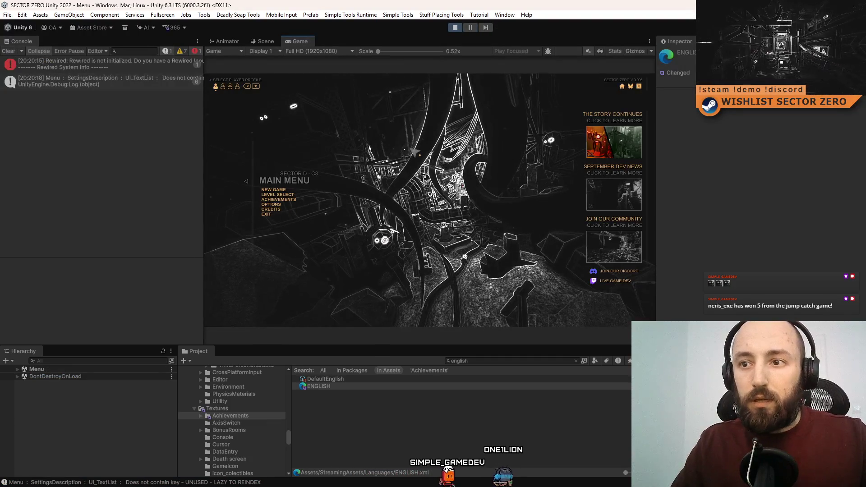
Make the Game view fullscreen and open the SECTOR ZERO Achievements page 1 of 6
key(F10)
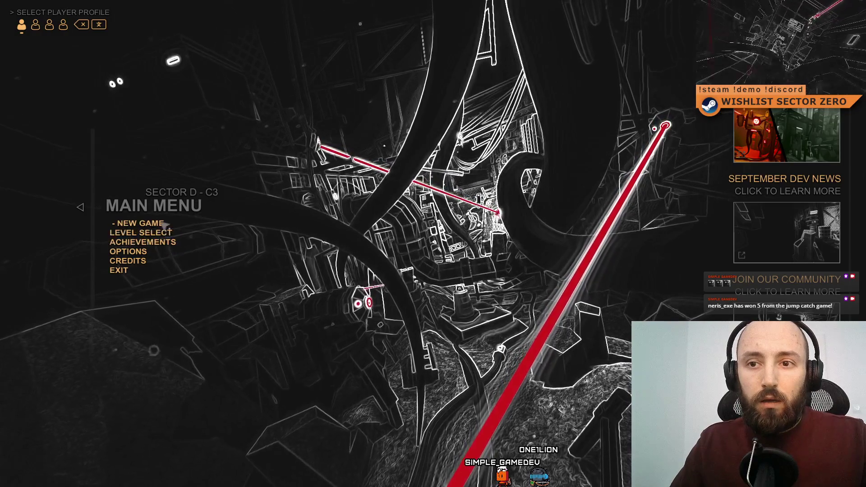
click(172, 245)
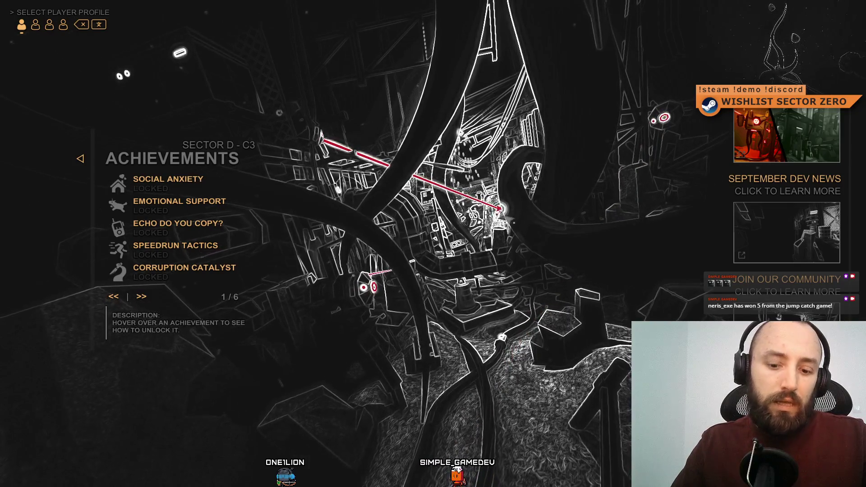
key(alt+Tab)
Search ENGLISH.xml for the Social achievement entry
click(345, 258)
scroll(284, 284, down, 20)
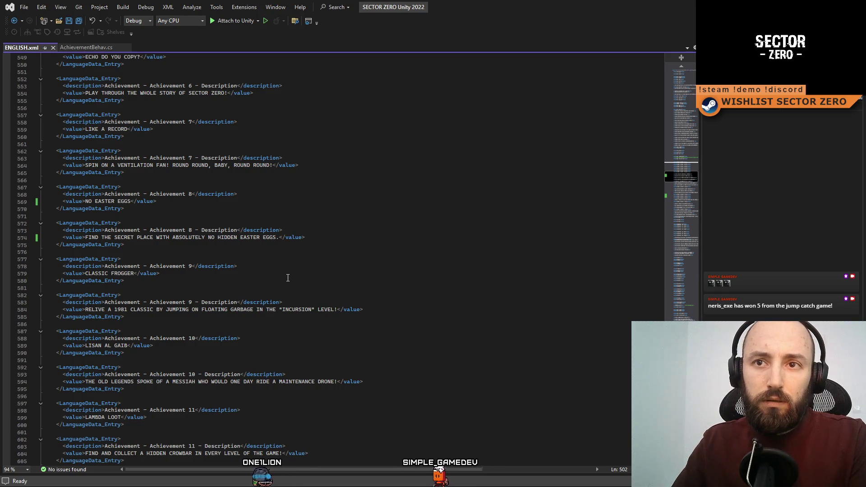
scroll(289, 276, down, 10)
click(359, 245)
key(ctrl+f)
text(SOcial)
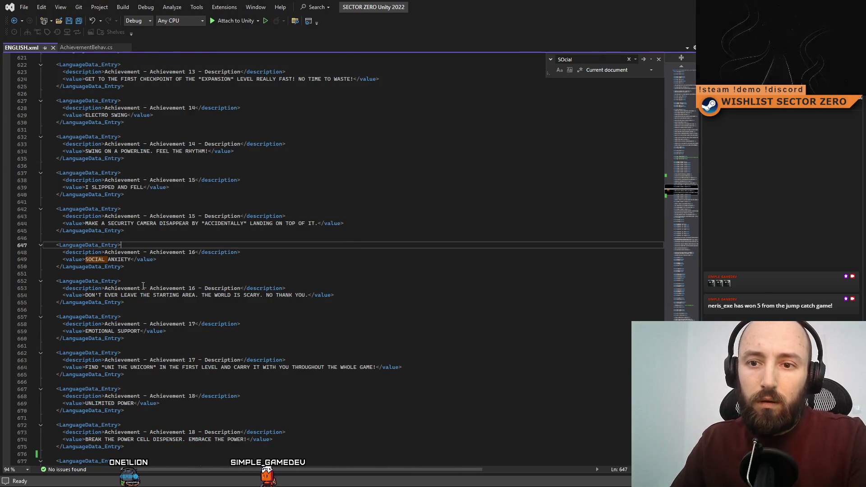
Remove EVER and the NO THANK YOU sentence from the Achievement 16 description on line 654
double_click(112, 296)
key(Delete)
key(Delete)
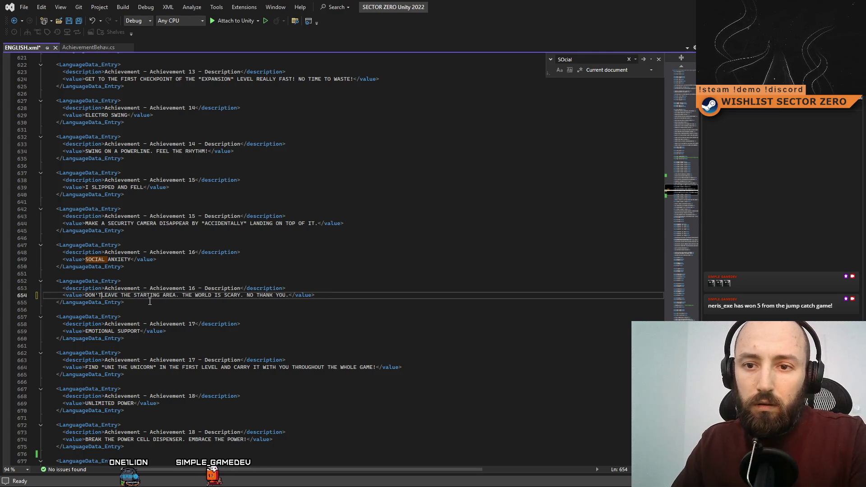
drag(244, 296, 294, 296)
key(Delete)
text(.)
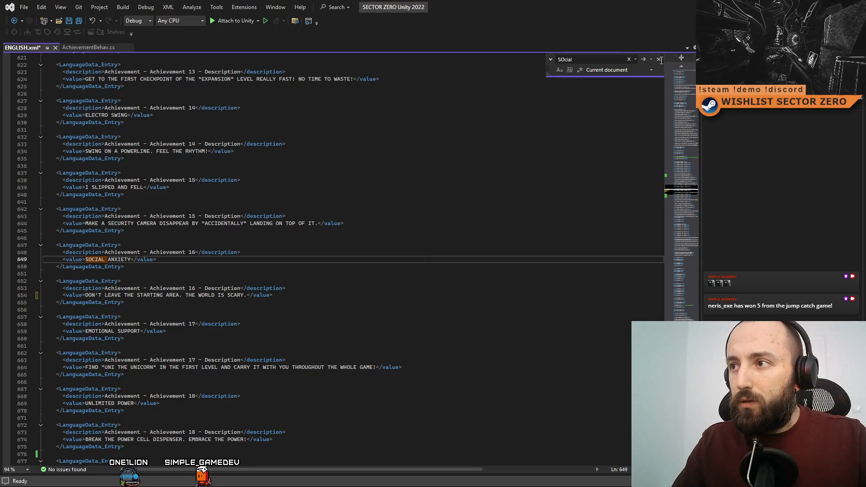
key(Escape)
click(121, 137)
key(alt+Tab)
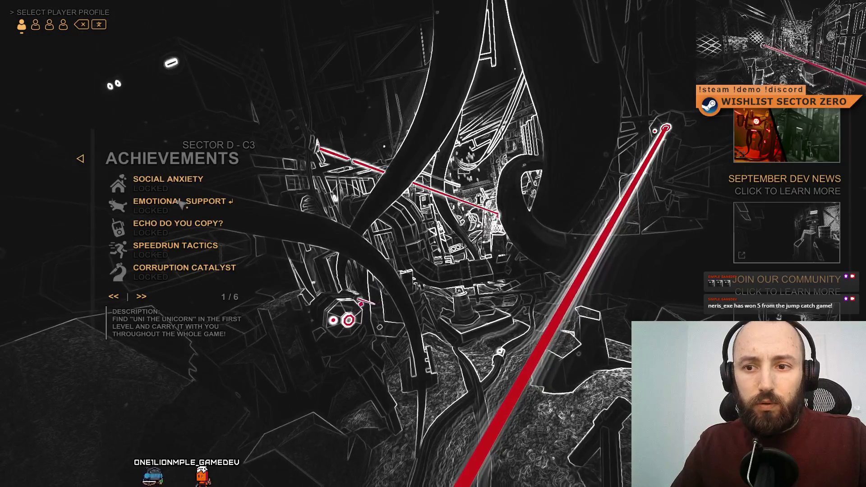
Read the page 1 achievement descriptions in the game, flipping to page 2 and back
mouse_move(190, 231)
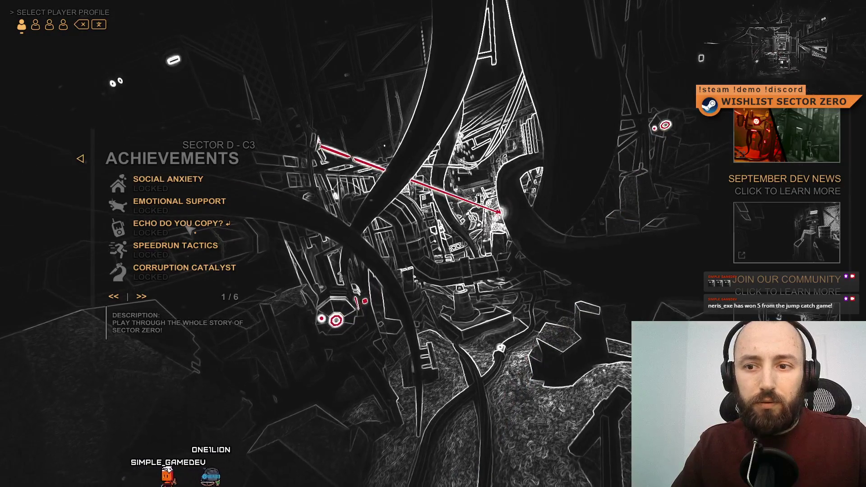
mouse_move(193, 253)
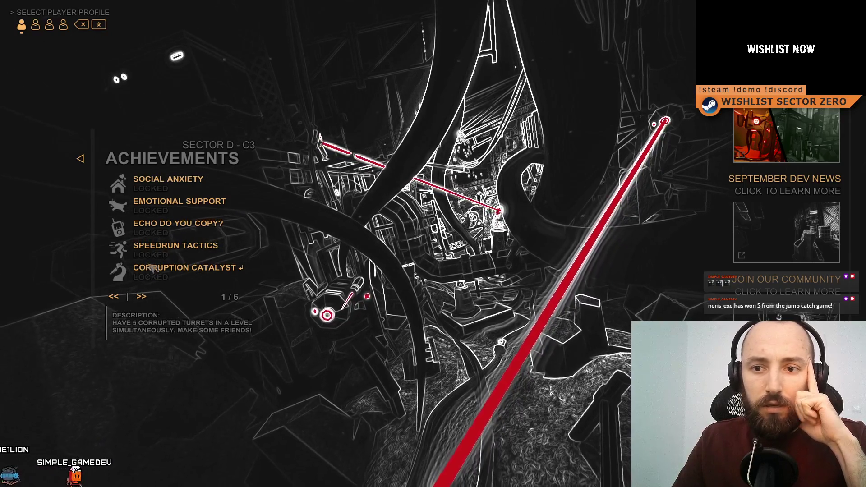
click(141, 297)
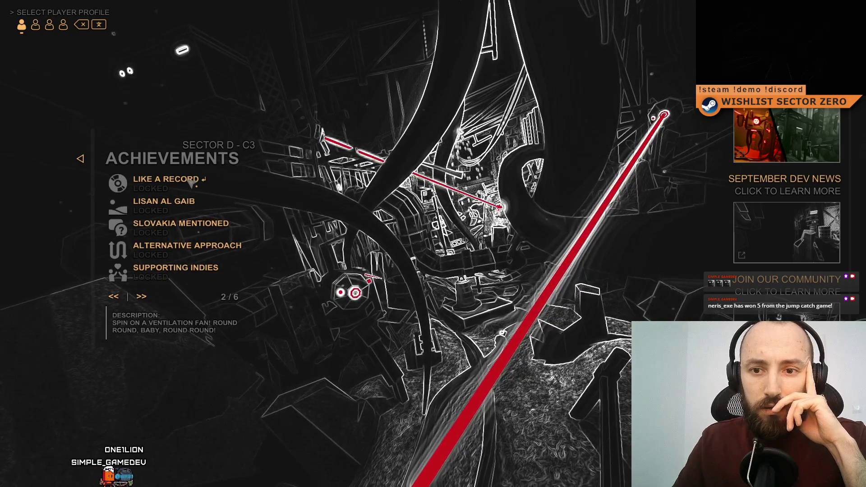
click(114, 297)
mouse_move(186, 282)
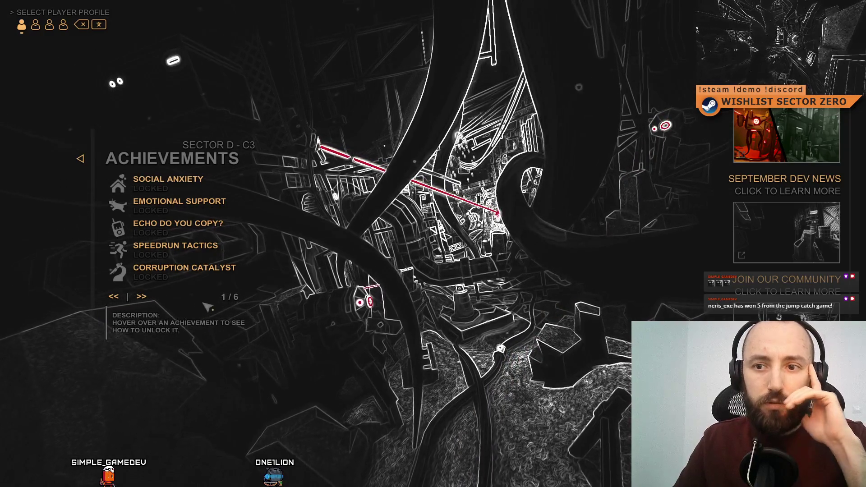
key(alt+Tab)
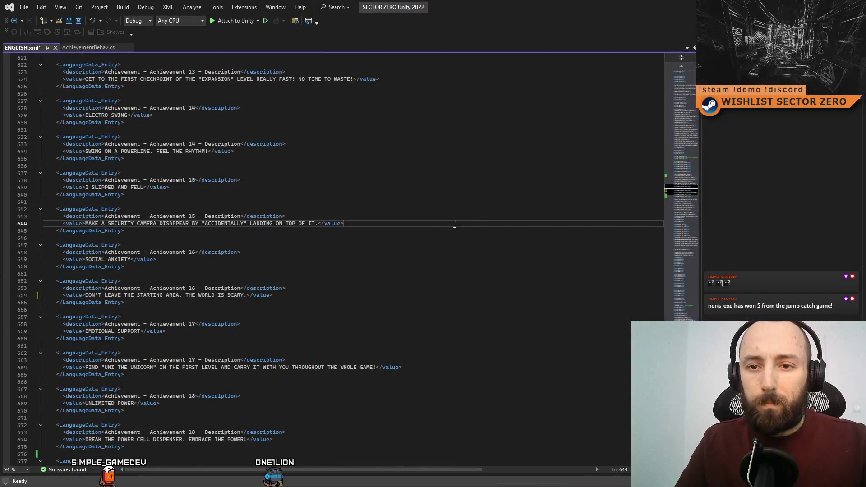
Search ENGLISH.xml for the Corruption achievement entry
click(271, 302)
scroll(313, 303, down, 6)
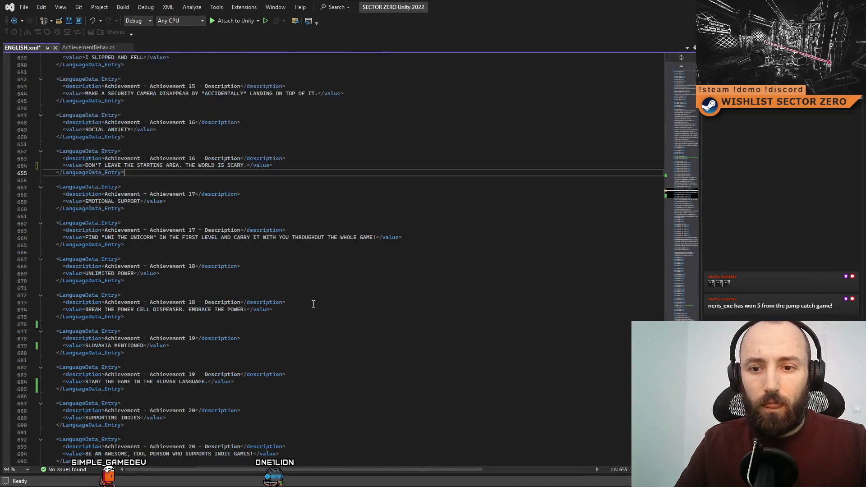
scroll(314, 303, up, 4)
key(ctrl+f)
text(co)
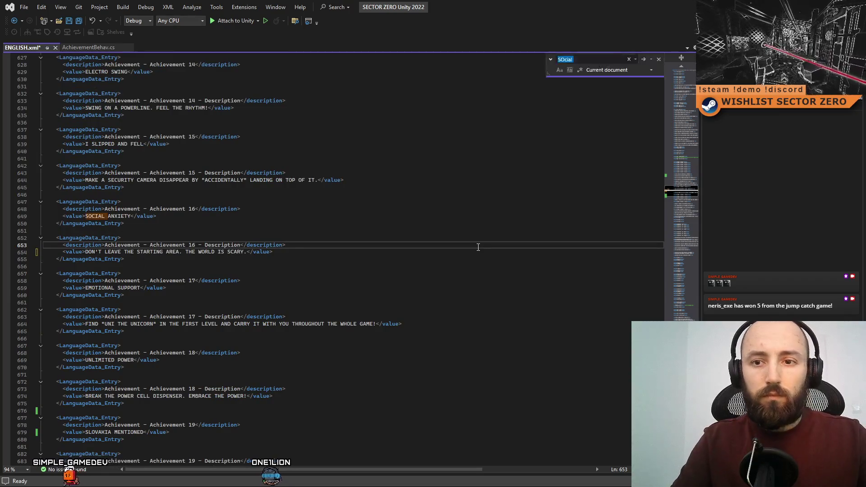
text(rruptio)
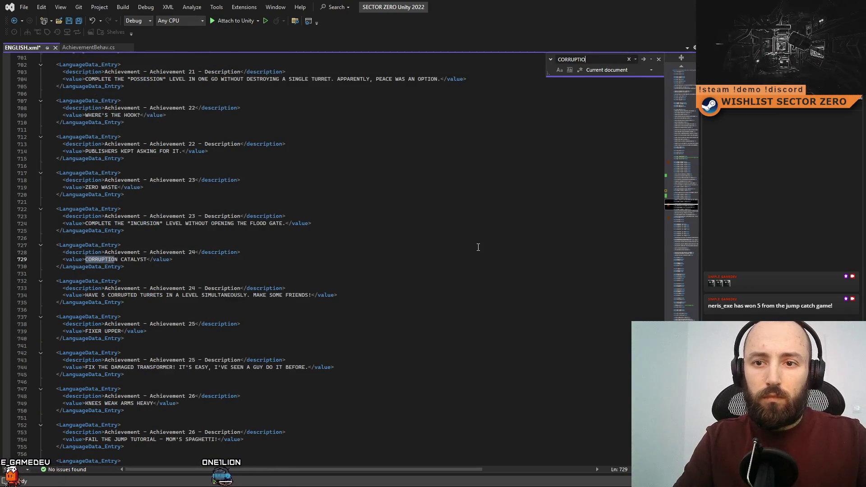
Move 'MAKE SOME FRIENDS!' to the start of the Achievement 24 description and save ENGLISH.xml
drag(251, 295, 311, 295)
key(ctrl+c)
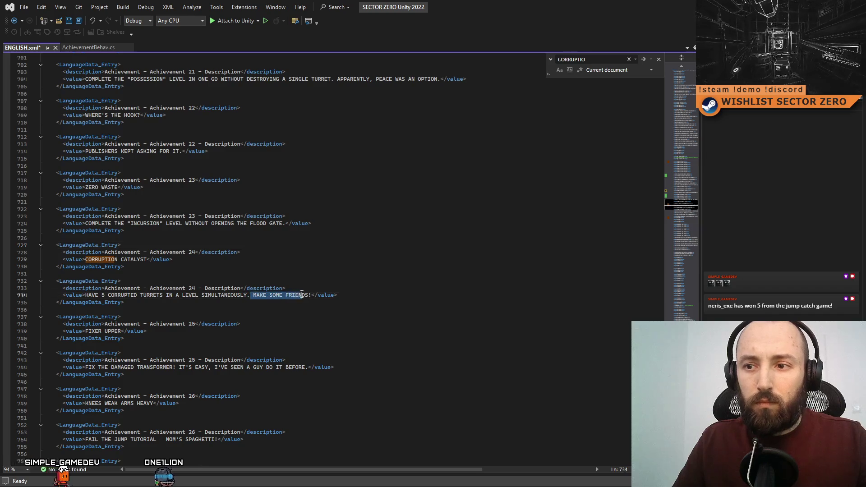
key(Delete)
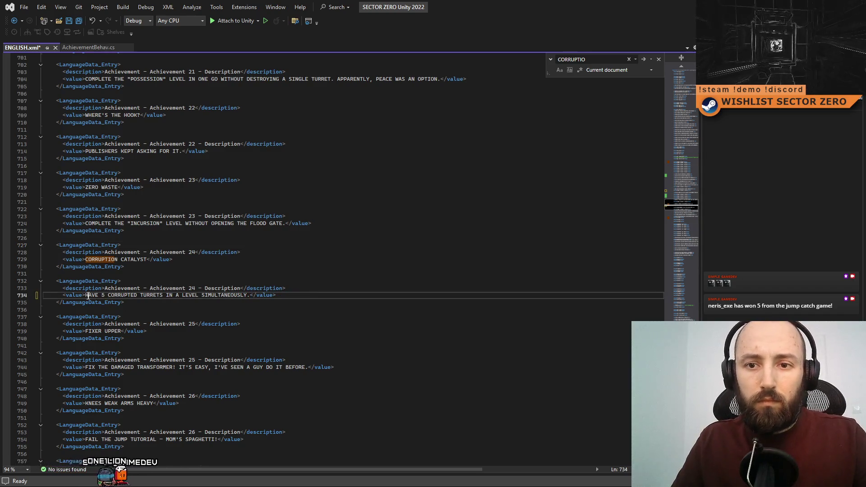
key(ctrl+v)
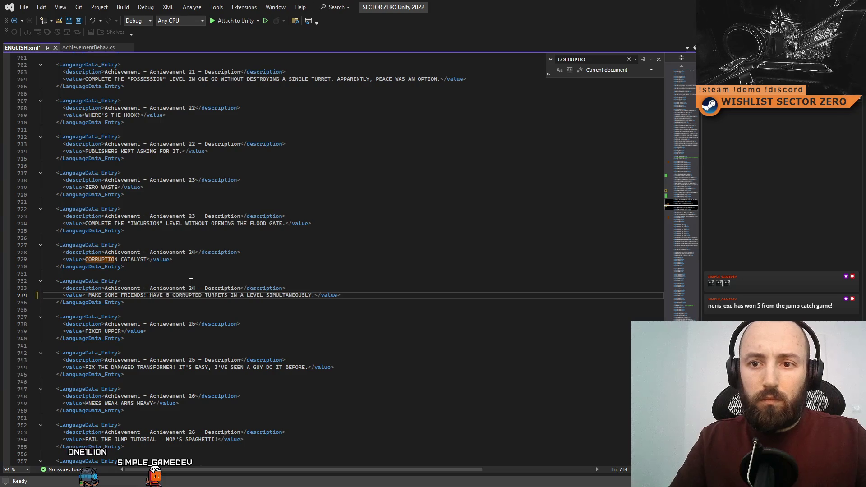
click(275, 268)
key(ctrl+s)
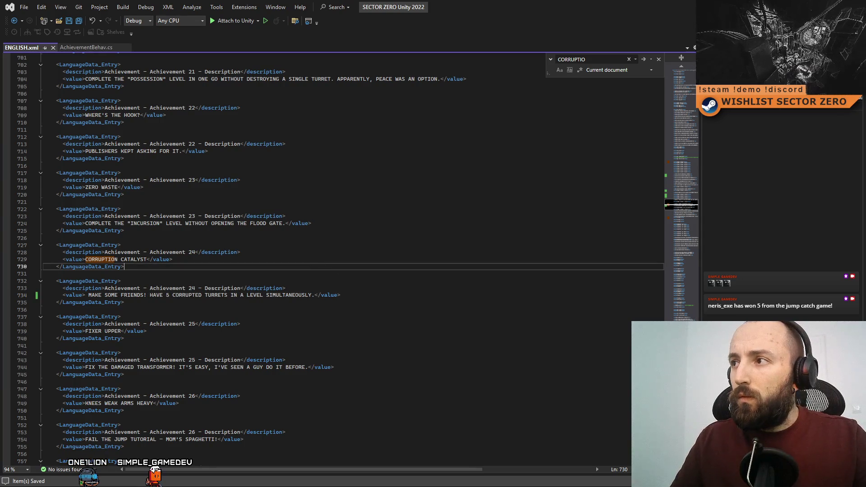
key(alt+Tab)
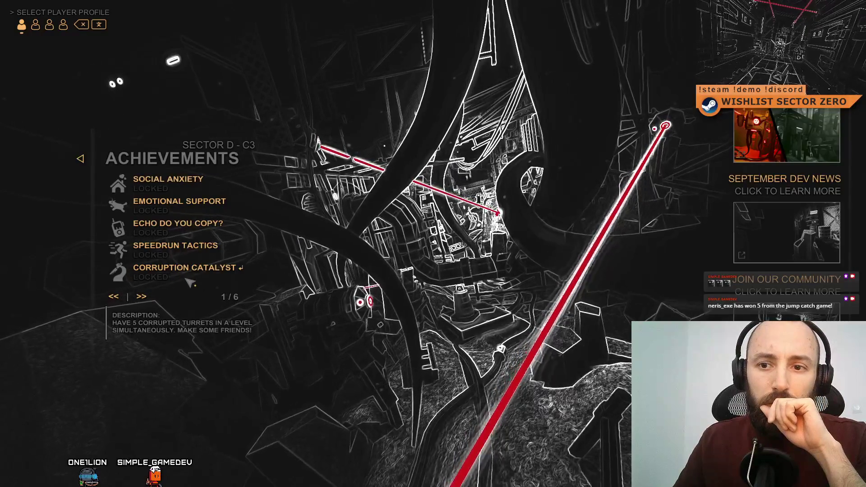
Browse through page 2 to achievements page 3 of 6, reading descriptions like Electro Swing's
click(141, 298)
mouse_move(179, 187)
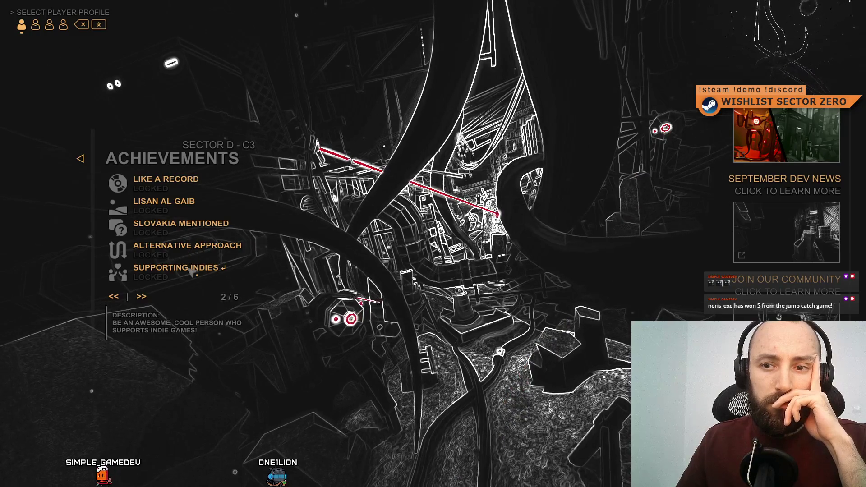
click(139, 300)
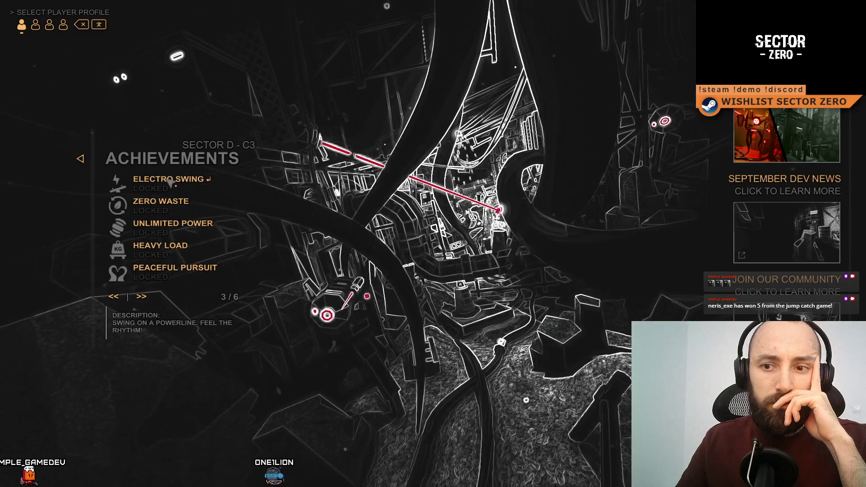
mouse_move(170, 202)
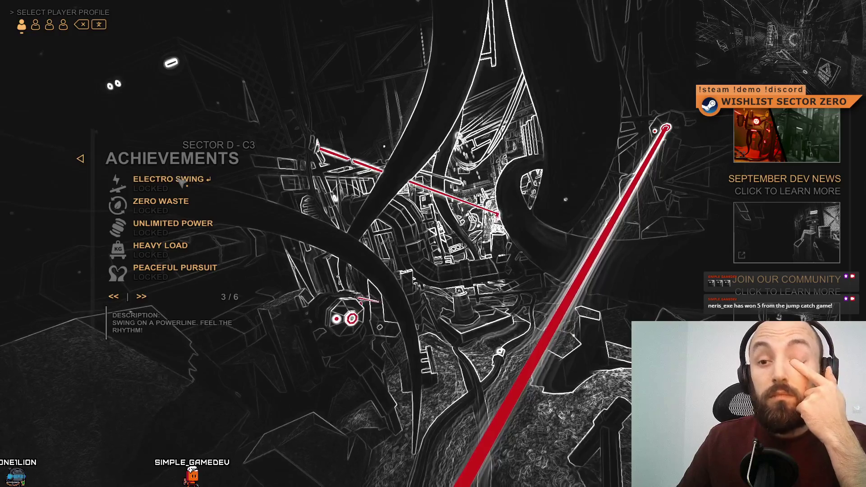
Page back to 2, then forward to achievements page 4 of 6 (Lambda Loot to Knees Weak Arms Heavy)
click(116, 299)
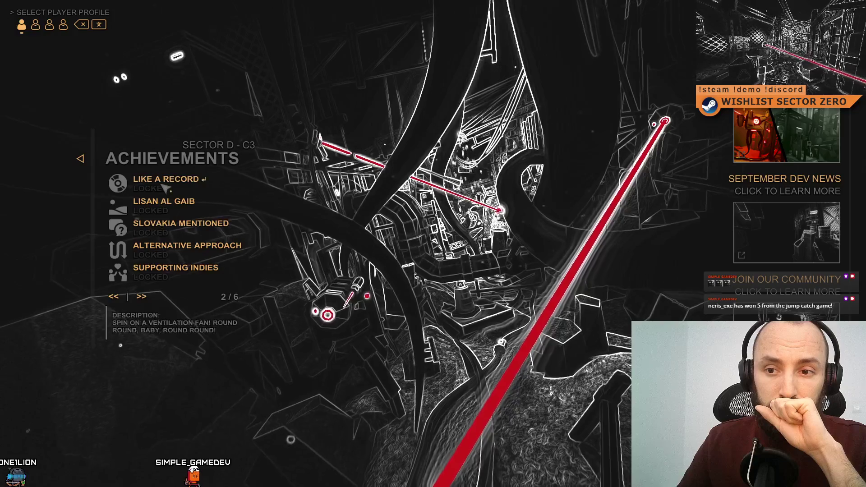
click(141, 297)
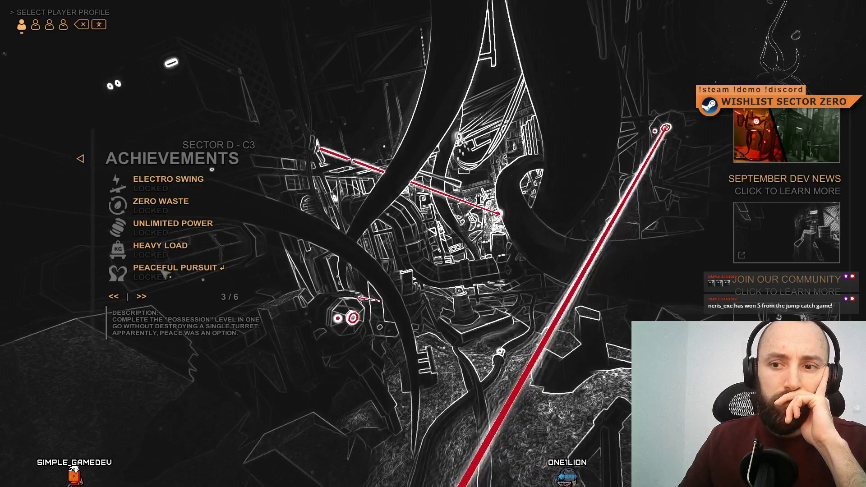
click(143, 297)
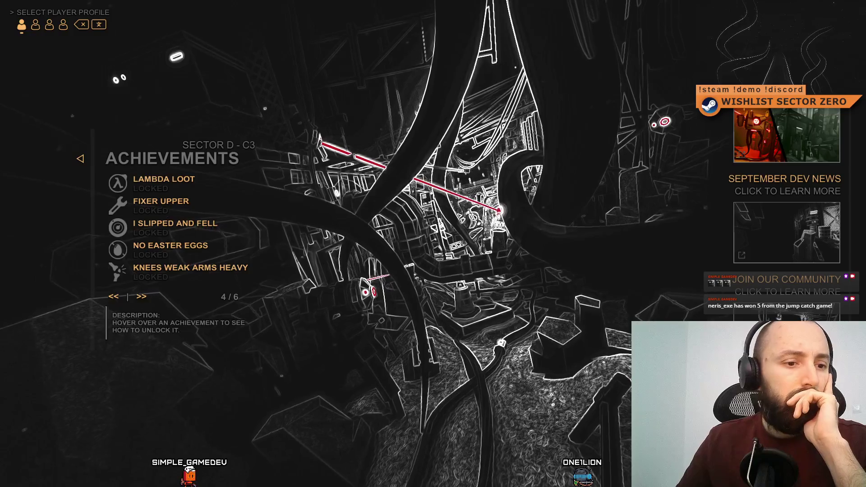
key(alt+Tab)
Replace the period after BEFORE in the Fixer Upper description with '!' and save ENGLISH.xml
click(375, 233)
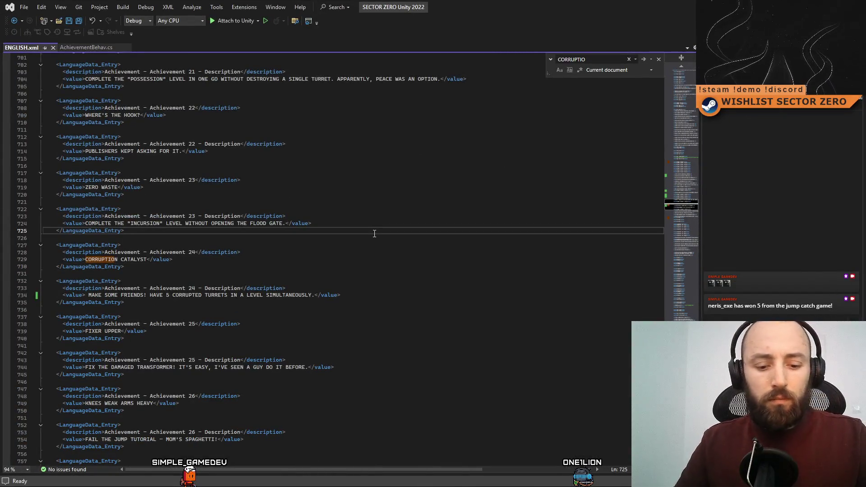
text(FIXER UPP)
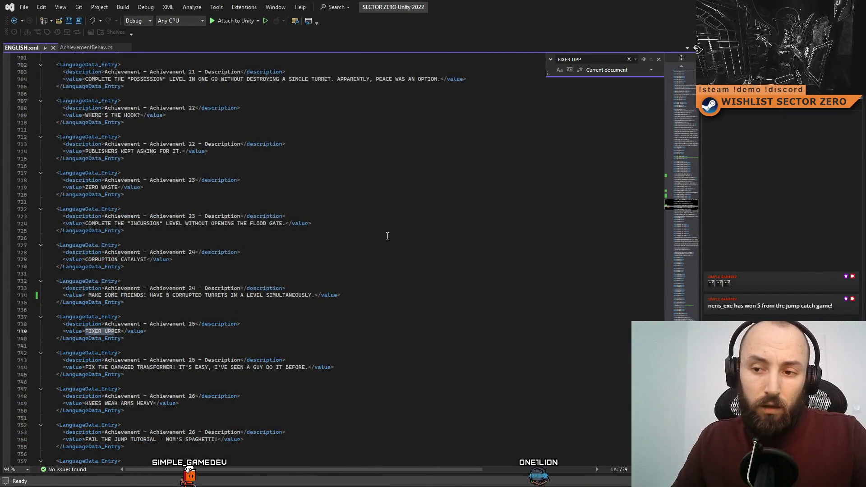
key(Delete)
text(!)
key(Up)
key(Up)
key(Up)
key(ctrl+s)
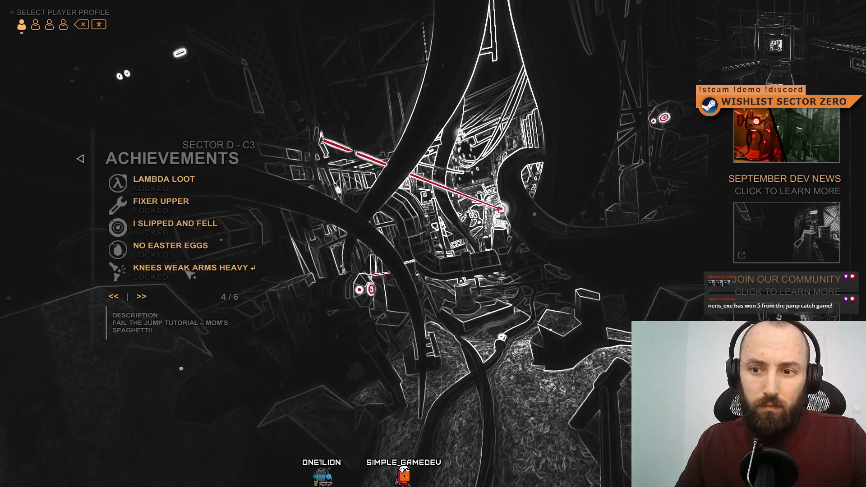
Page through all six achievement pages back to page 1, then exit fullscreen Game view
click(140, 298)
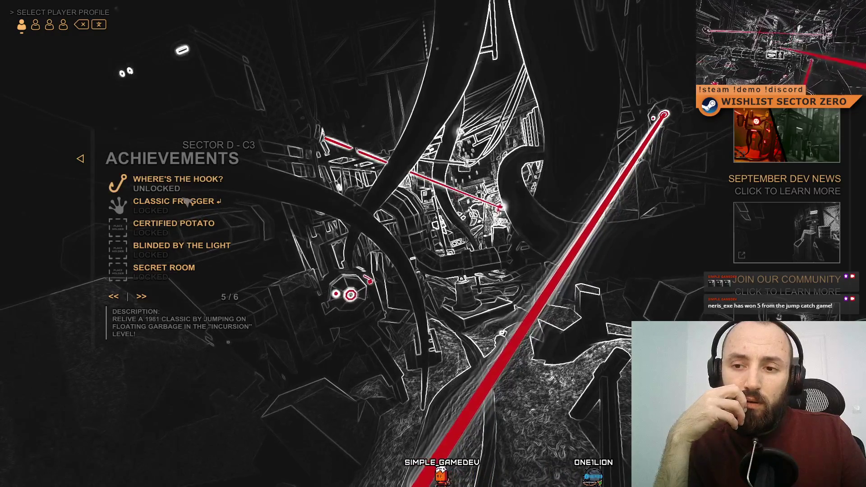
click(151, 299)
click(141, 296)
click(141, 296)
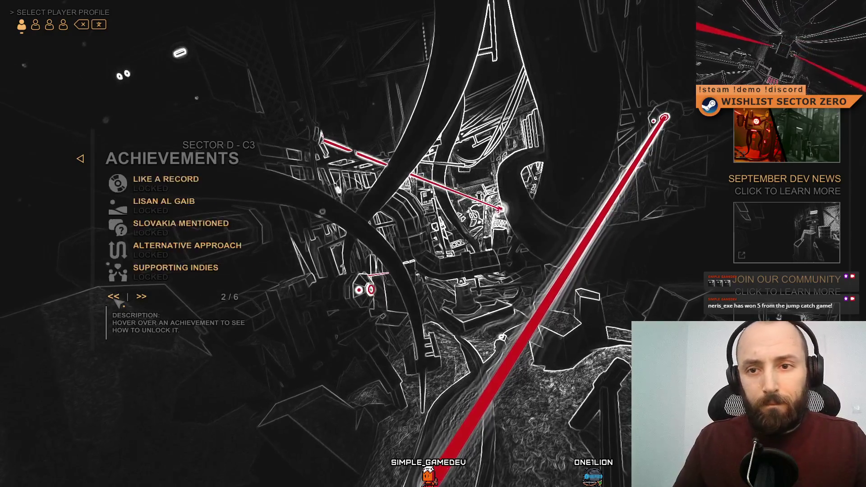
click(121, 297)
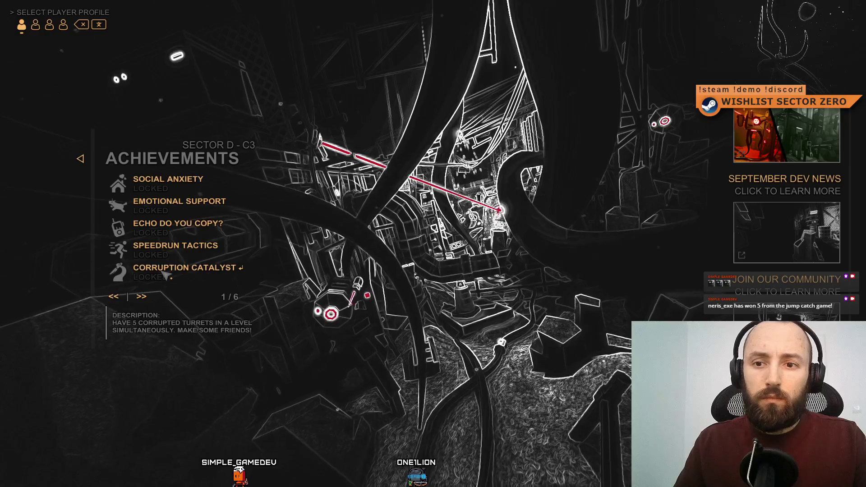
click(141, 299)
click(113, 296)
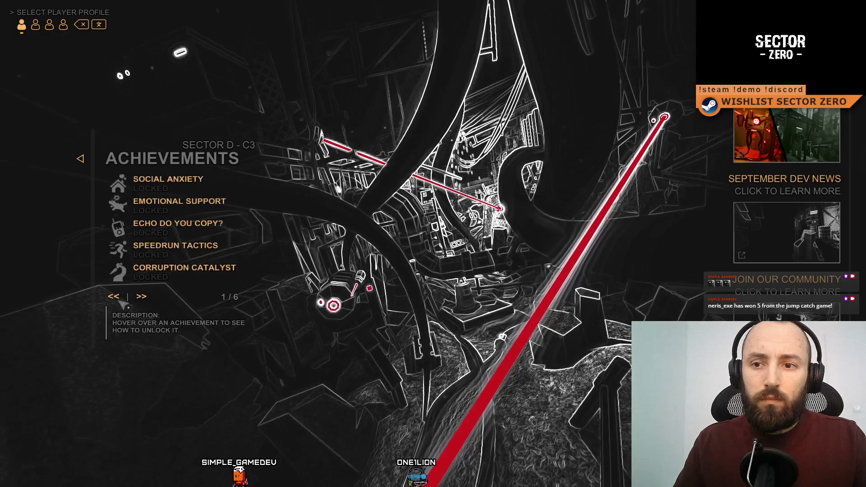
key(F11)
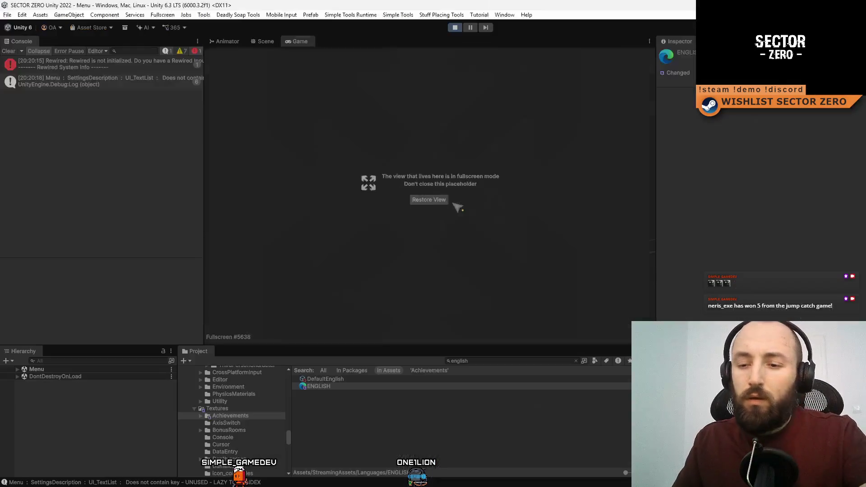
Restart play mode fullscreen and reopen Achievements page 1 showing the Social Anxiety description
key(ctrl+p)
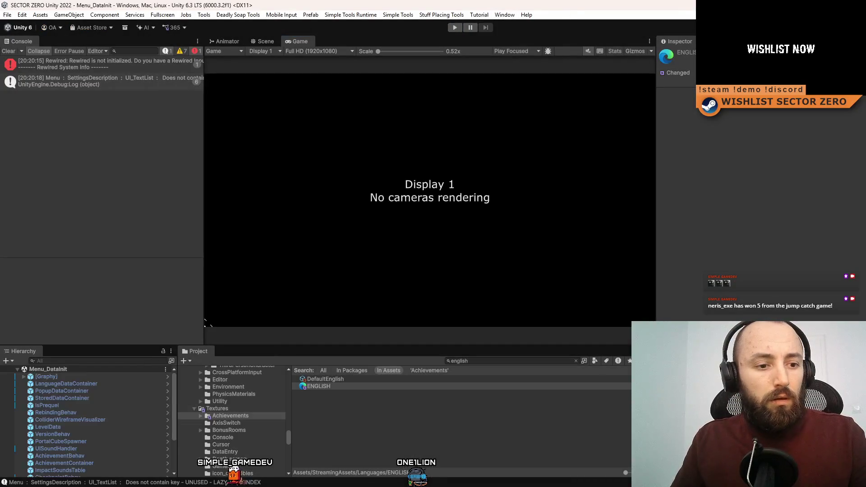
key(alt+Tab)
key(alt+Tab)
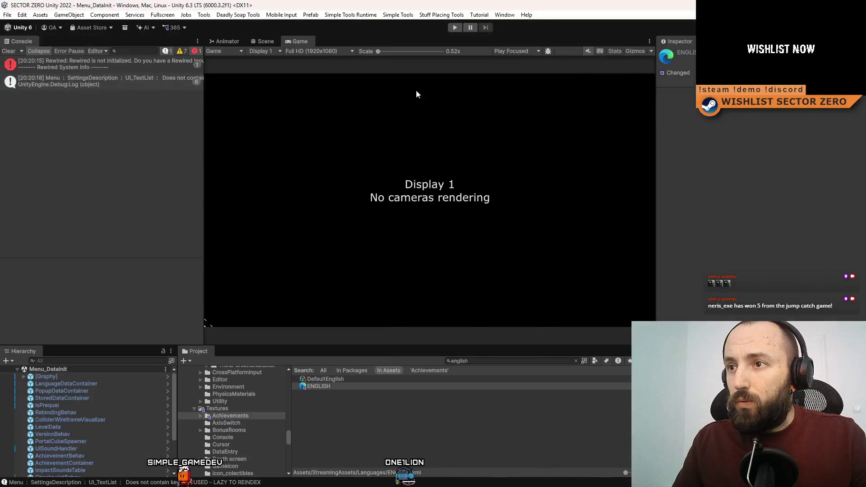
click(452, 28)
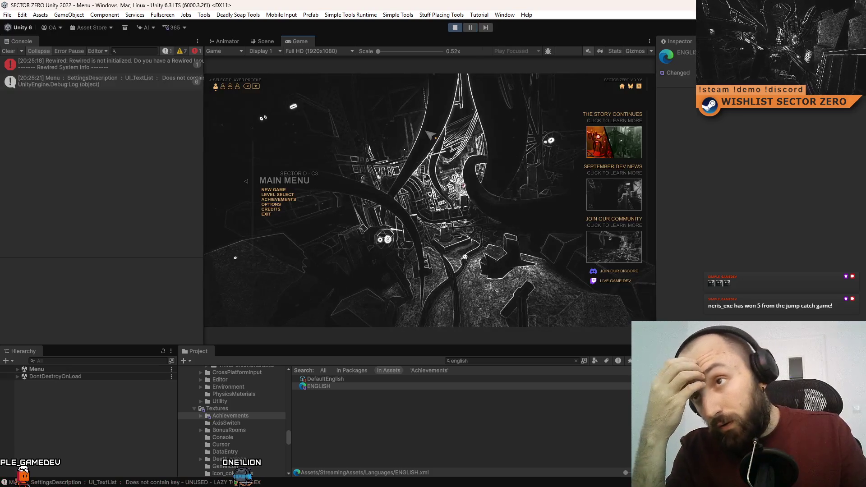
key(F10)
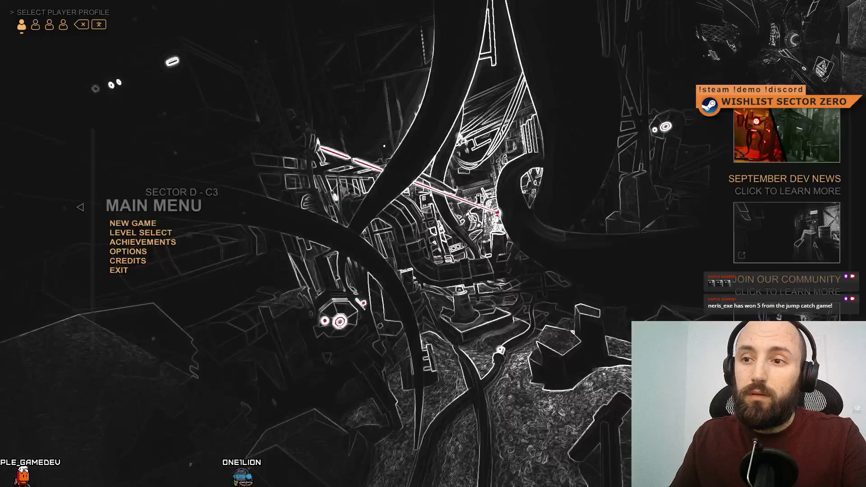
click(139, 242)
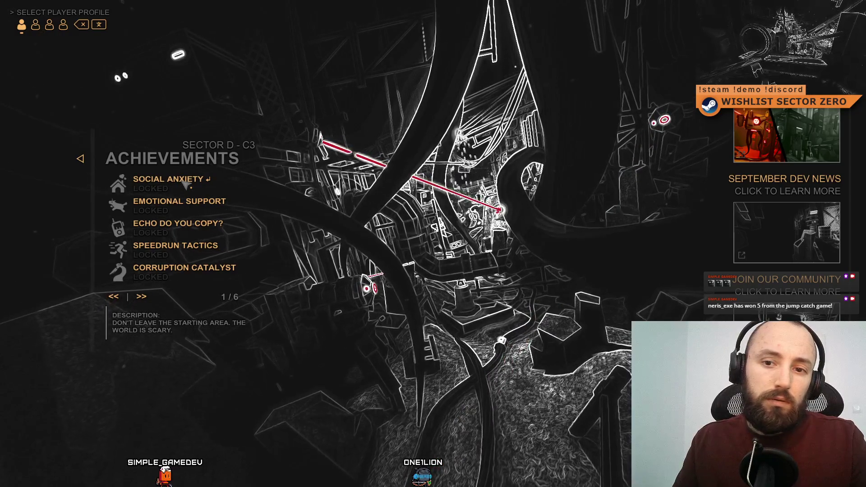
key(alt+Tab)
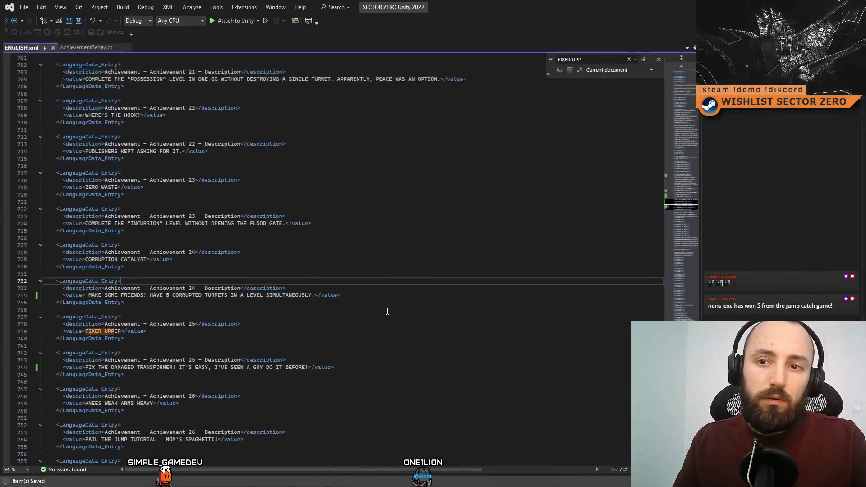
Insert 'OUTSIDE' before WORLD in the Social Anxiety description and save ENGLISH.xml
scroll(400, 246, up, 16)
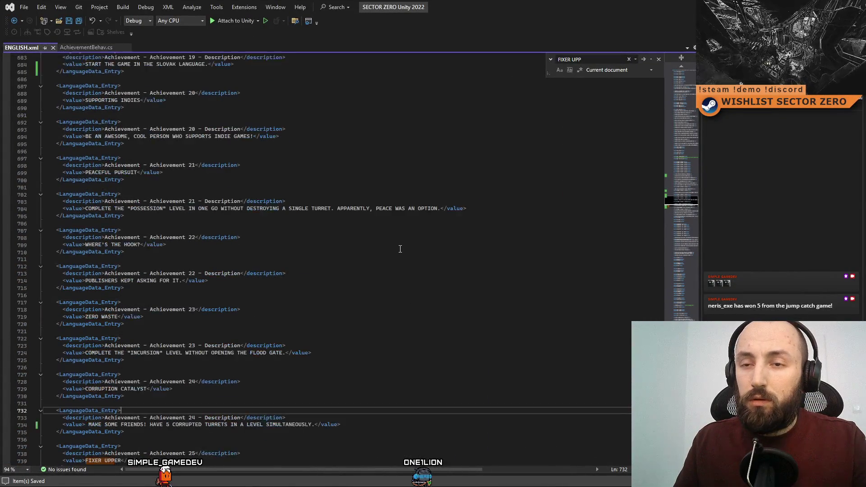
click(453, 228)
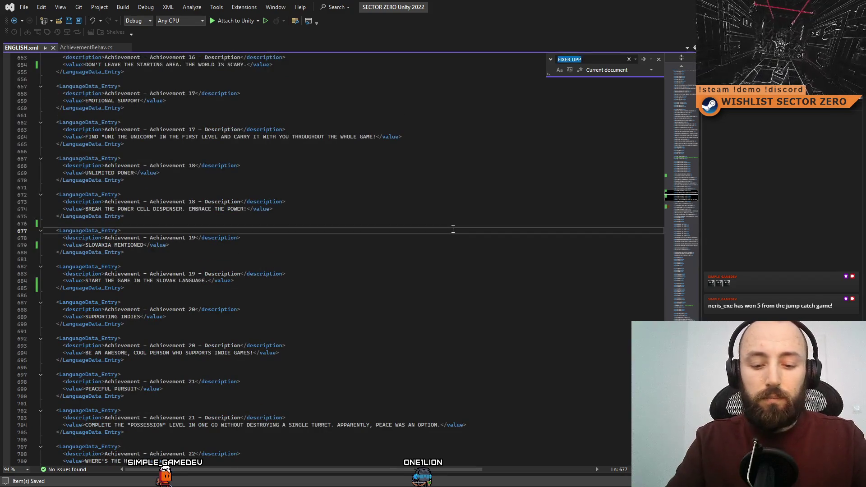
text(SOCIAL AN)
click(356, 252)
click(193, 295)
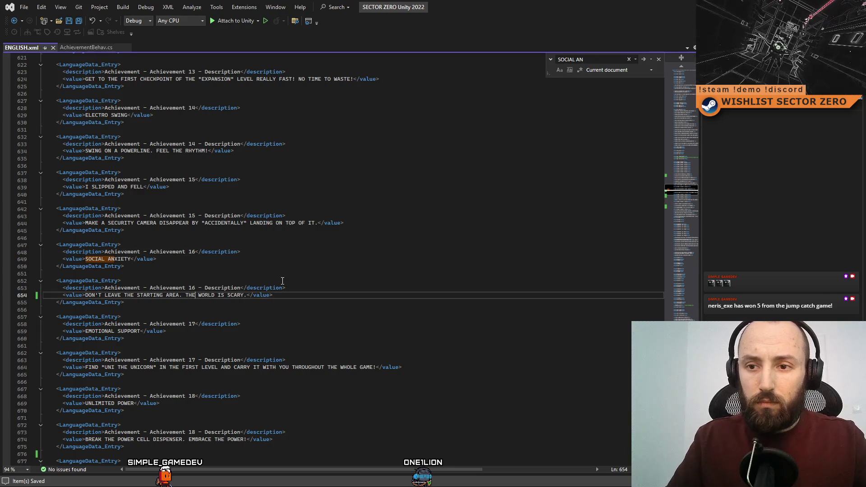
text(OUTSIDE)
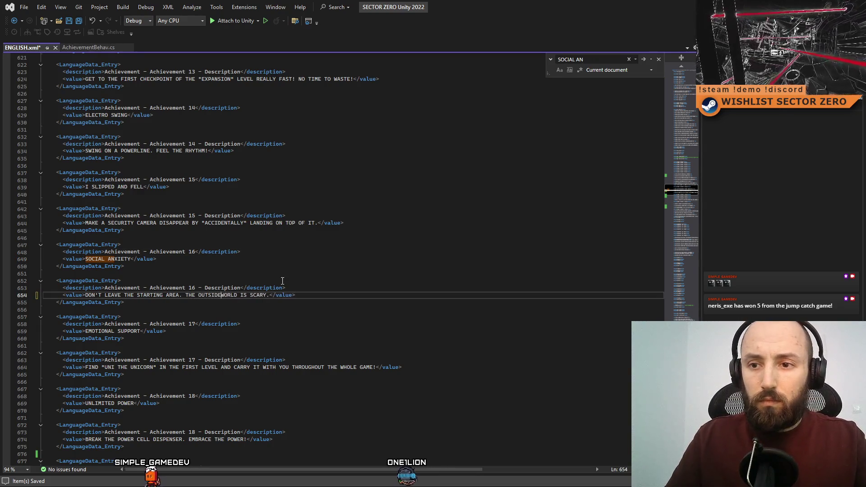
key(ctrl+s)
click(282, 317)
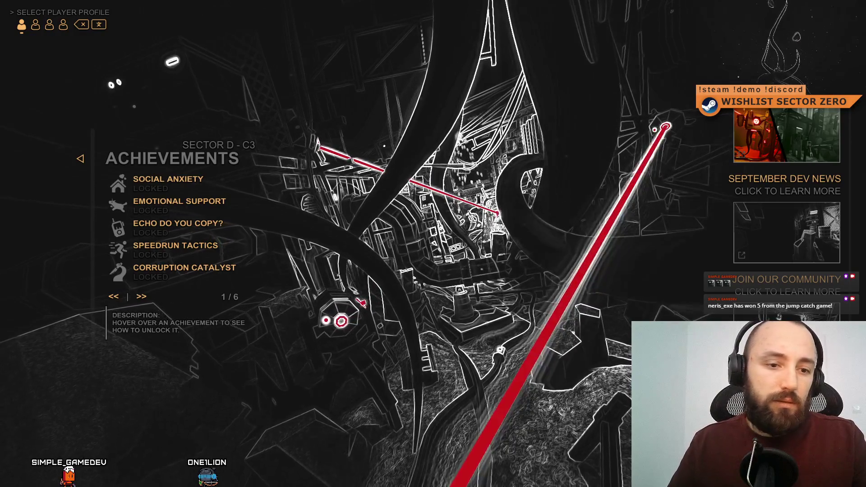
key(alt+Tab)
Replace 'REALLY FAST' with 'IN LESS THAN 20 SECONDS' in Achievement 13's Speedrun Tactics description
text(sPEEDRUN)
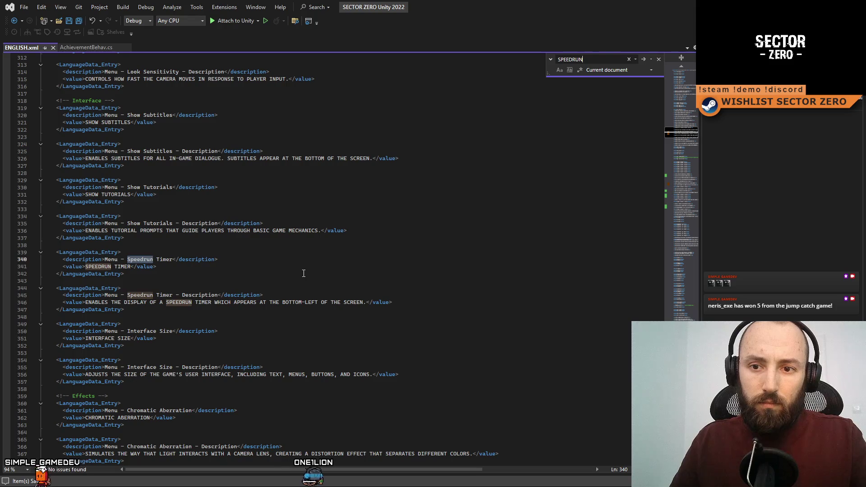
text( TAC)
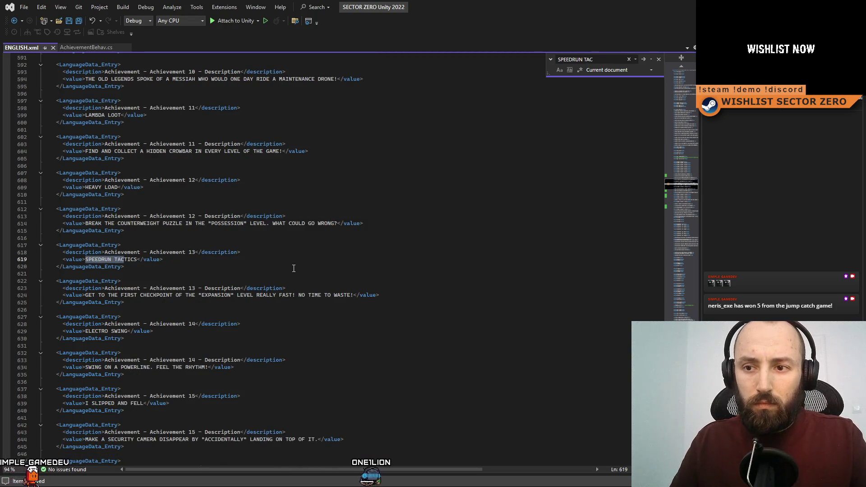
key(Escape)
key(Down)
drag(256, 295, 289, 295)
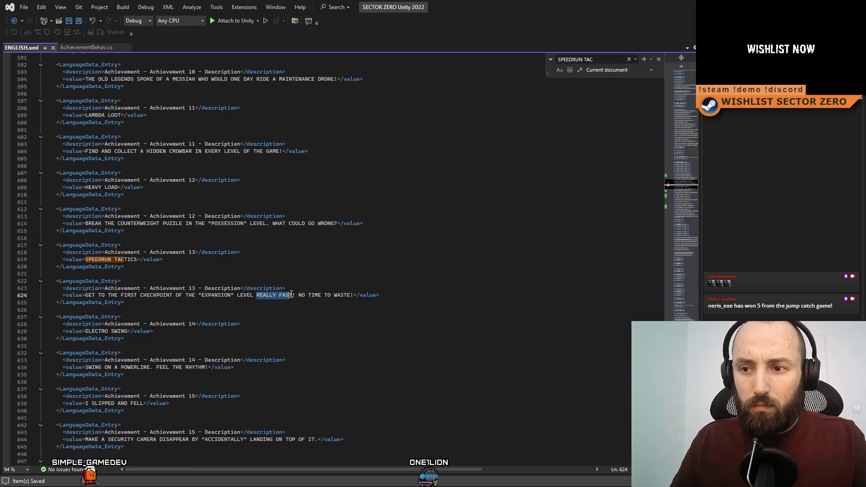
text(IN L)
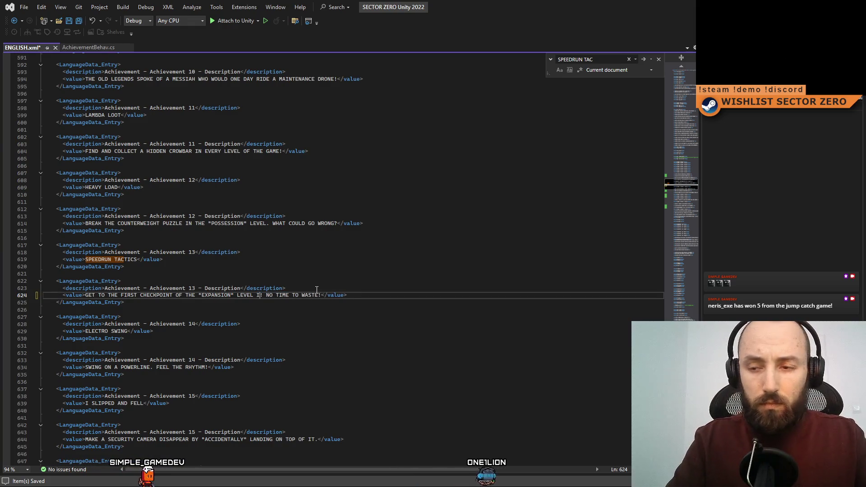
text(ESS TH)
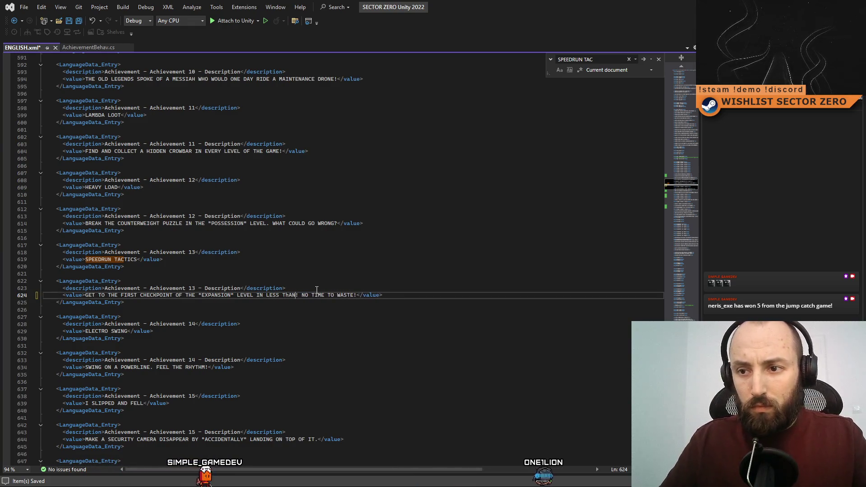
text(AN)
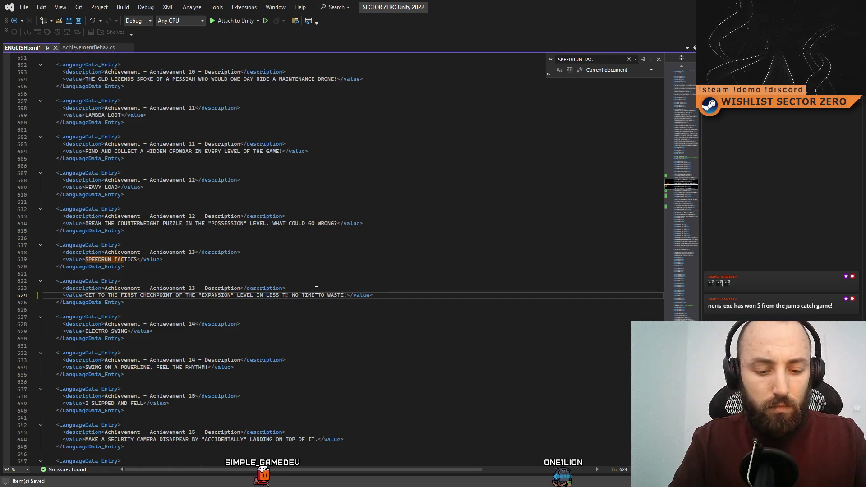
text( 20 SECONDS)
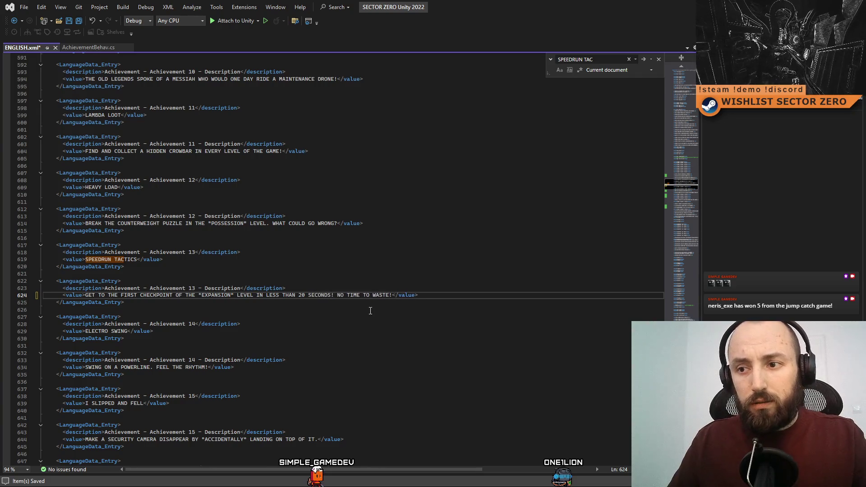
click(371, 311)
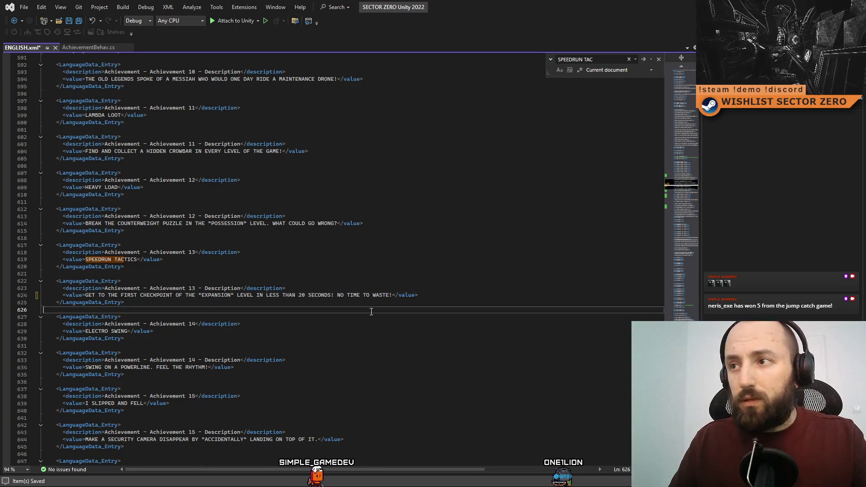
key(alt+Tab)
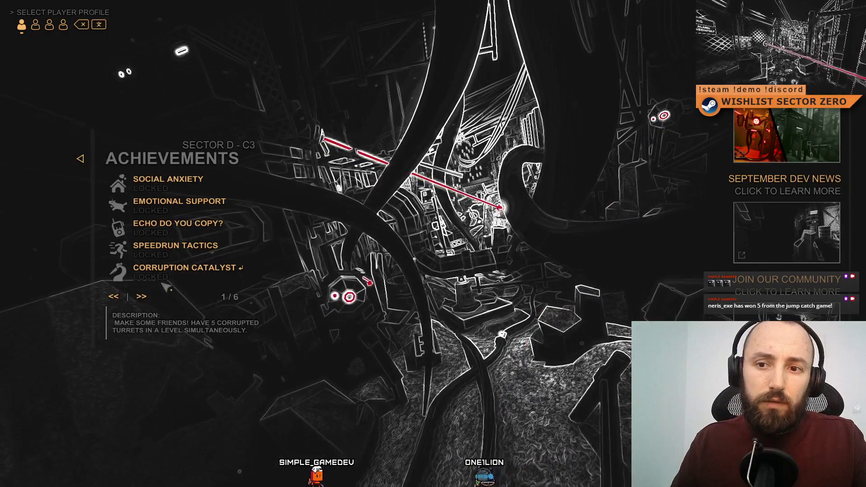
Advance to achievements pages 2/6 and 3/6, reading the Electro Swing through Peaceful Pursuit descriptions
click(145, 296)
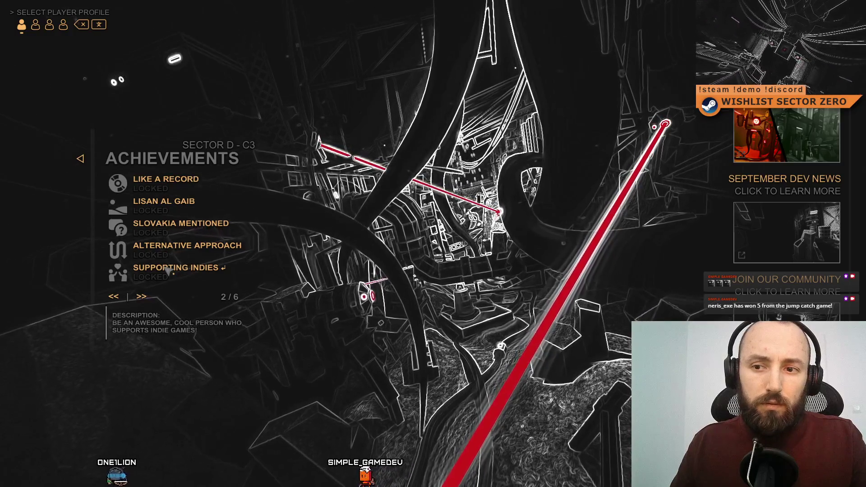
click(144, 297)
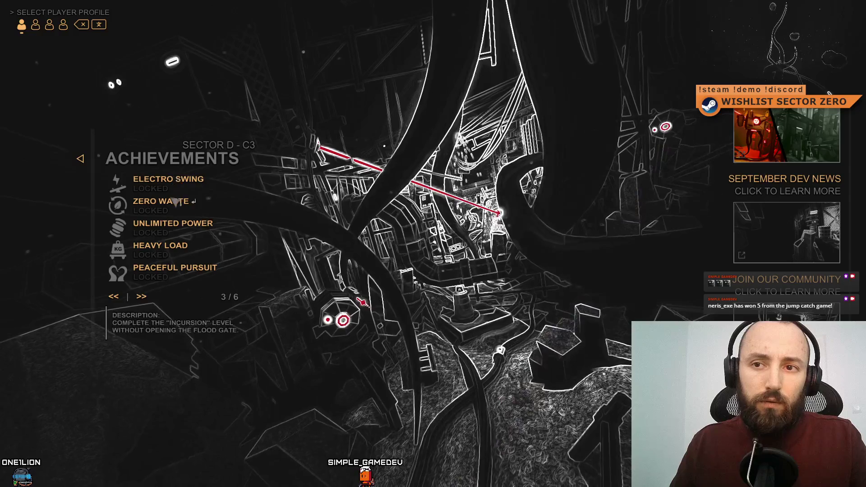
mouse_move(181, 181)
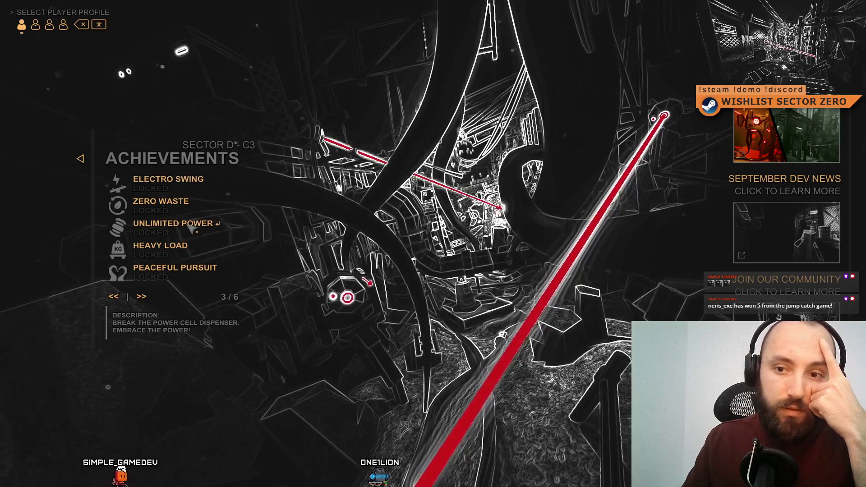
mouse_move(173, 251)
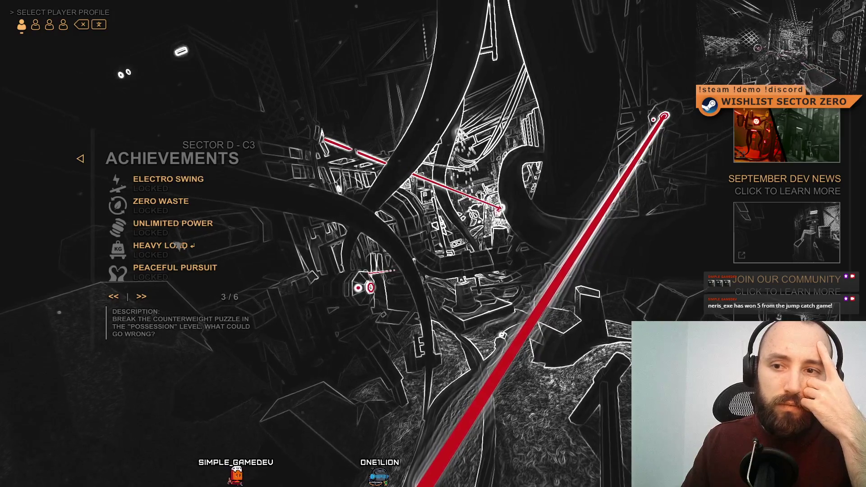
mouse_move(222, 227)
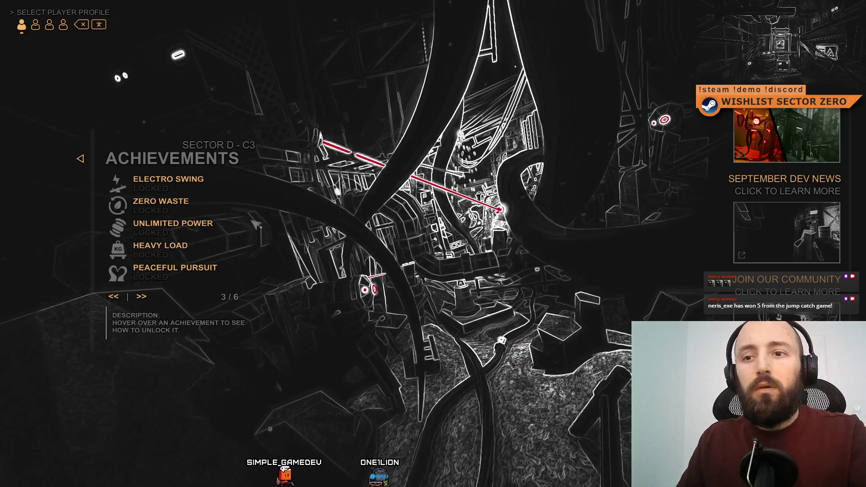
Replace 'BREAK' with 'UNLOCK THE SECRET POTENTIAL OF' in Achievement 18's description
key(alt+Tab)
key(ctrl+f)
text(UNLIMIT)
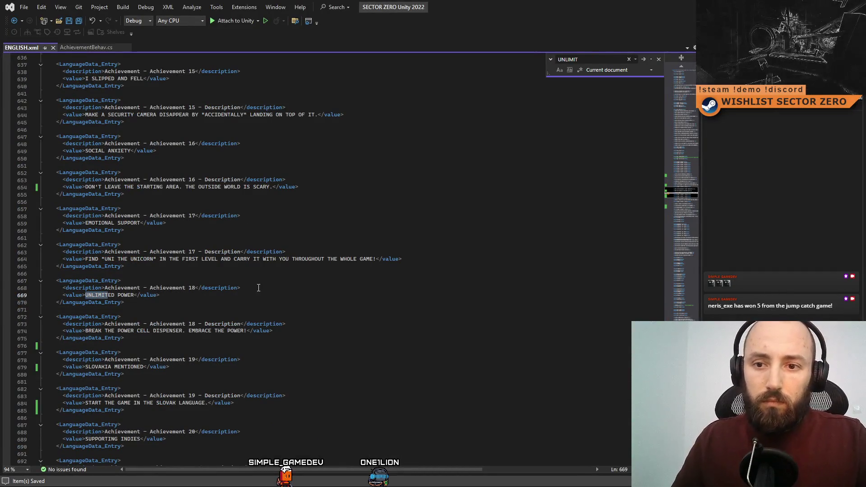
key(ctrl+f)
double_click(105, 331)
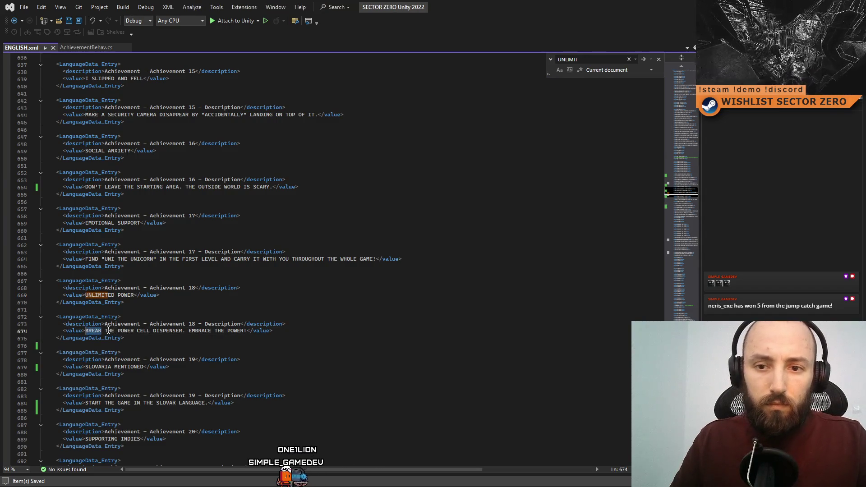
text(UNLOCK THE SECRET PO)
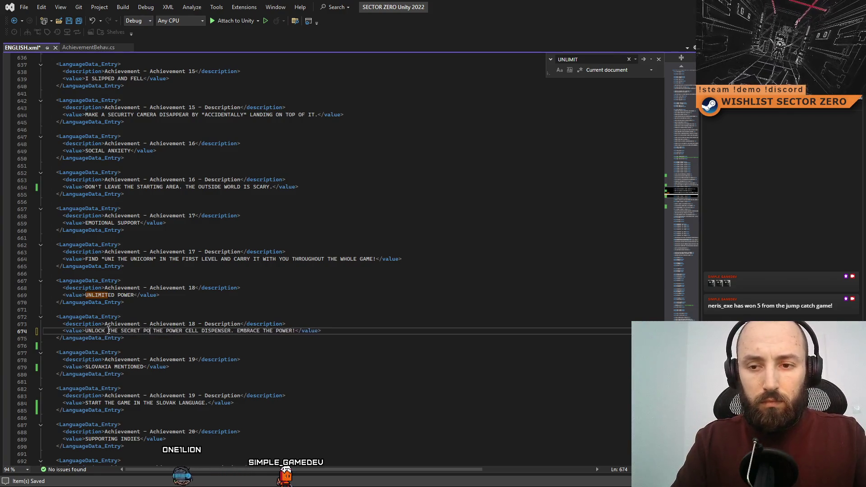
text(TENTIAL OF)
key(Up)
key(Up)
key(Up)
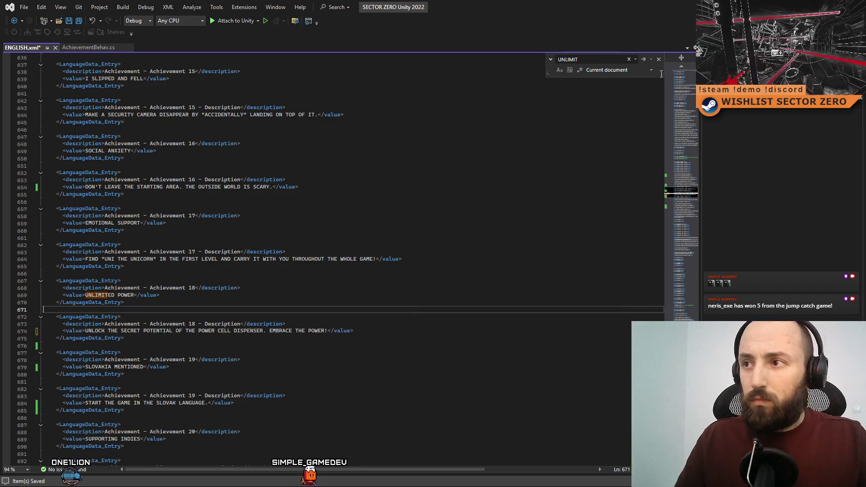
click(403, 259)
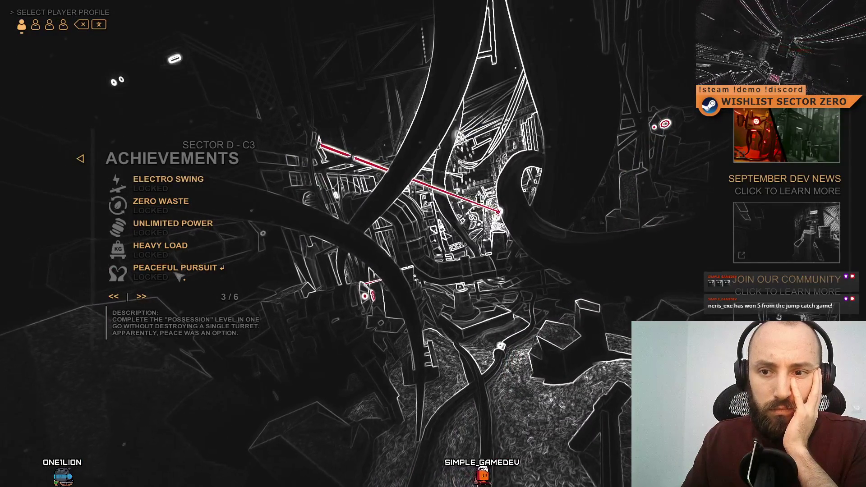
Move the achievements menu from page 3/6 to page 4/6
key(Down)
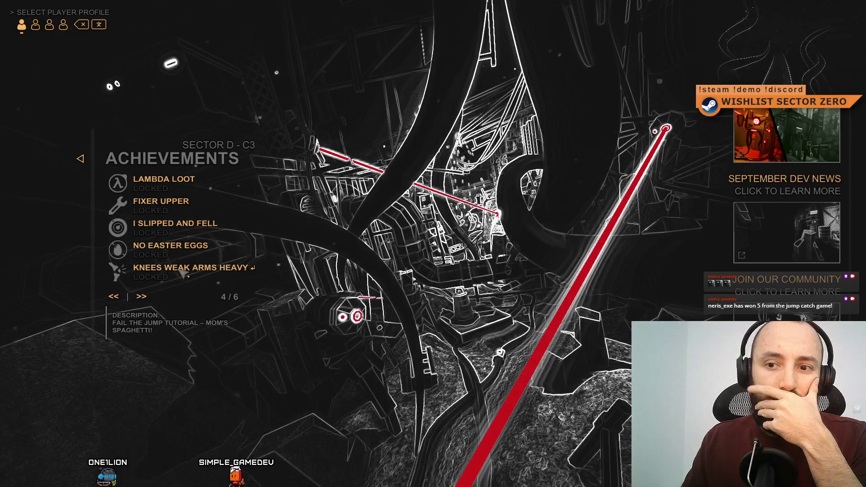
Read Classic Frogger, Blinded by the Light and Secret Room descriptions on page 5/6, then return to page 4
click(142, 297)
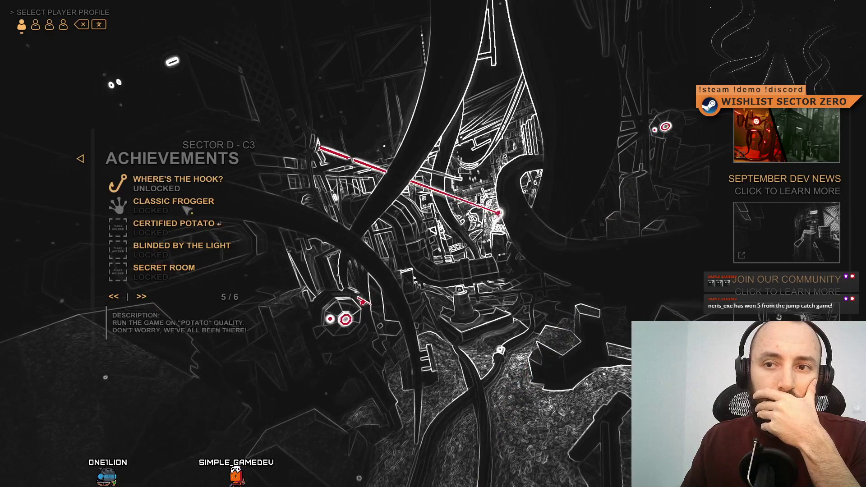
mouse_move(193, 204)
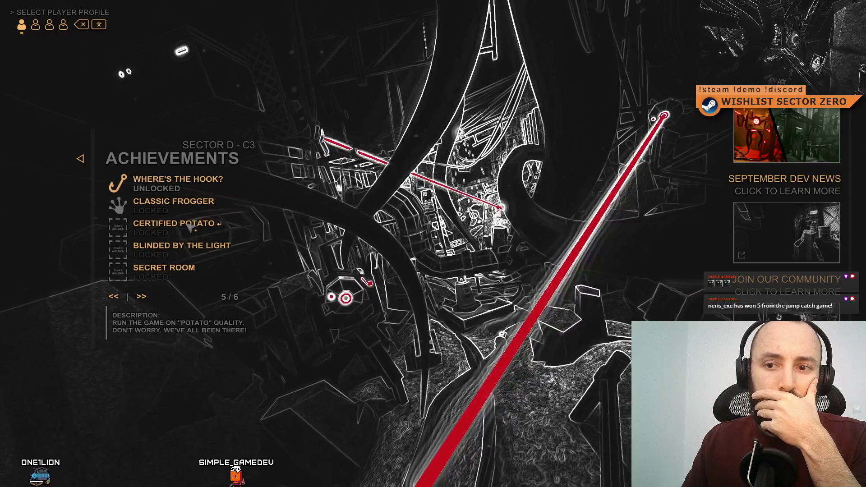
mouse_move(190, 251)
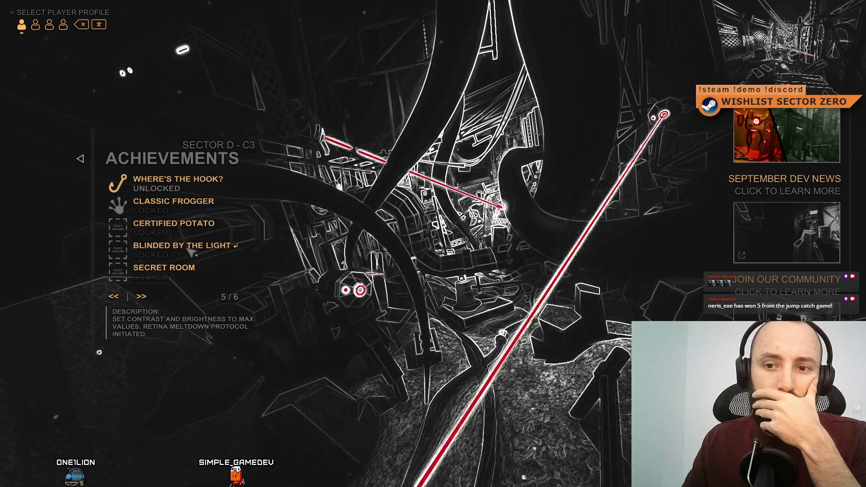
mouse_move(178, 272)
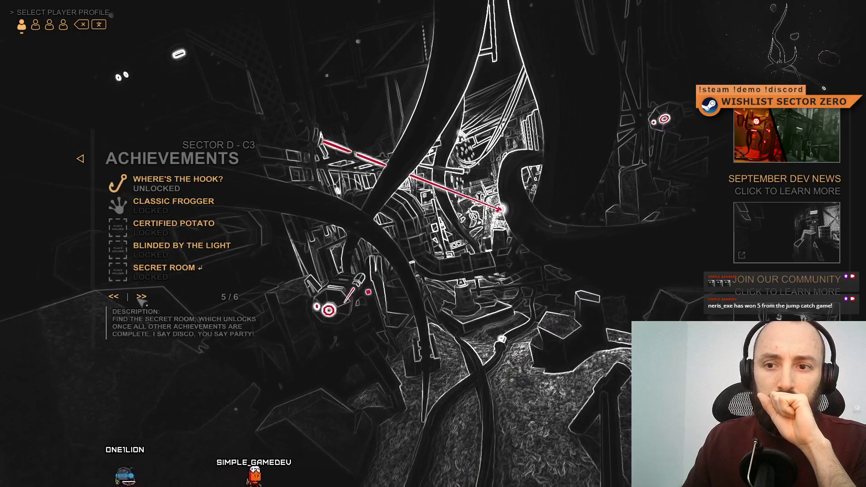
click(122, 296)
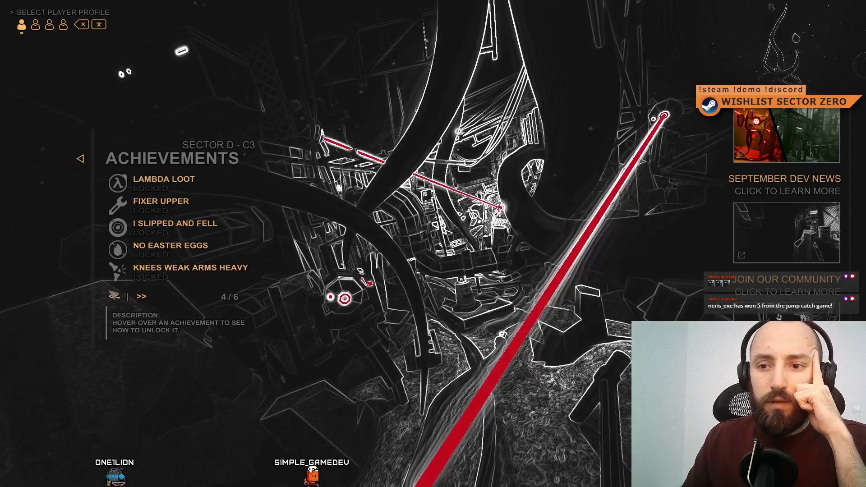
Page back to achievements page 1/6, then forward through every page to 6/6
click(120, 296)
click(119, 297)
click(120, 296)
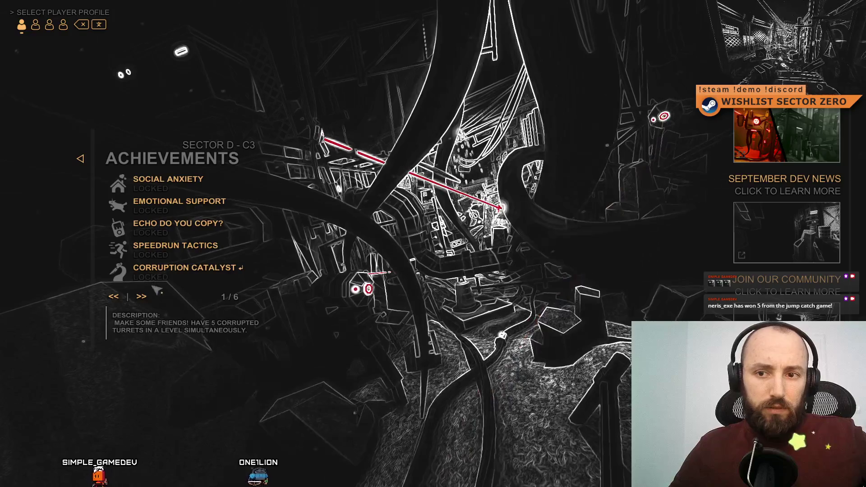
click(141, 297)
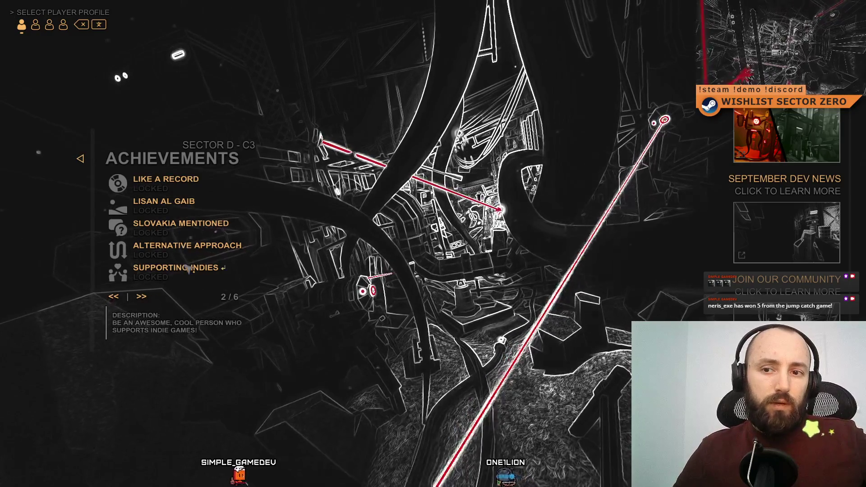
click(141, 296)
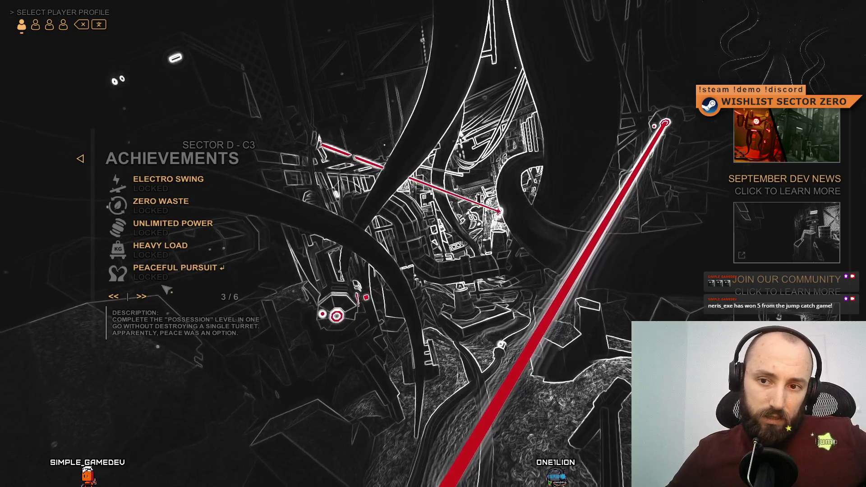
click(142, 296)
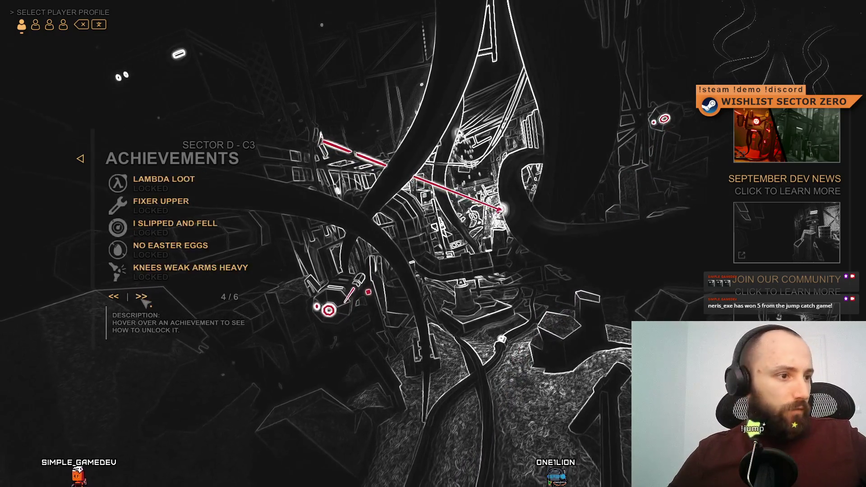
click(143, 297)
click(142, 297)
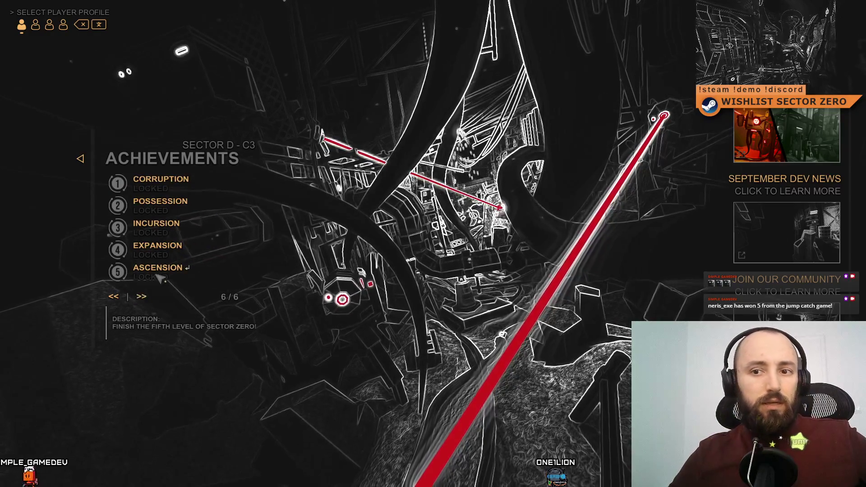
Page back down to 1/6 and forward again, stopping on page 4/6
click(121, 297)
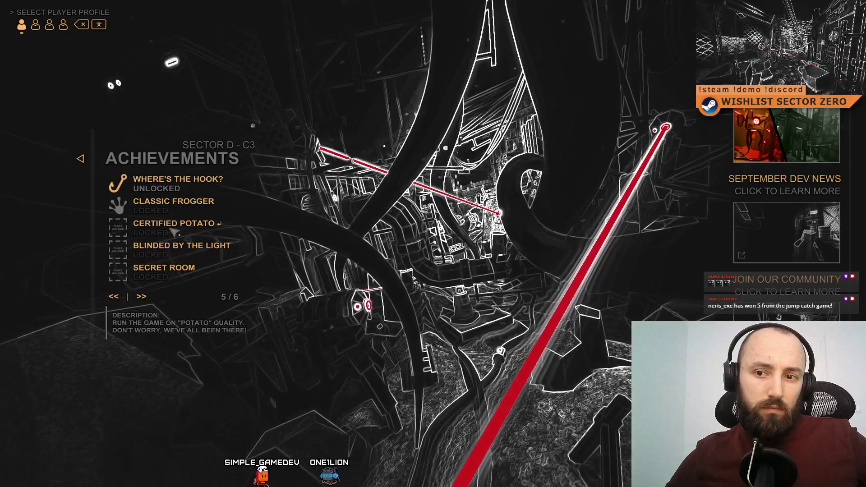
click(114, 298)
click(115, 298)
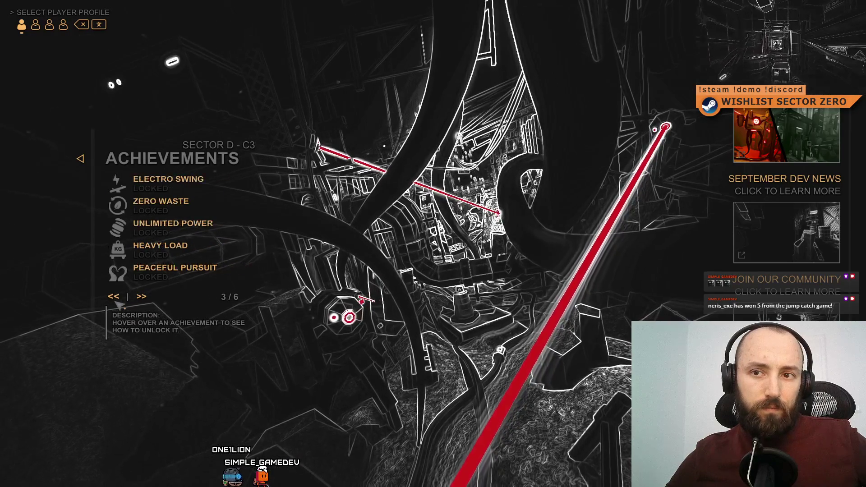
click(114, 298)
click(115, 299)
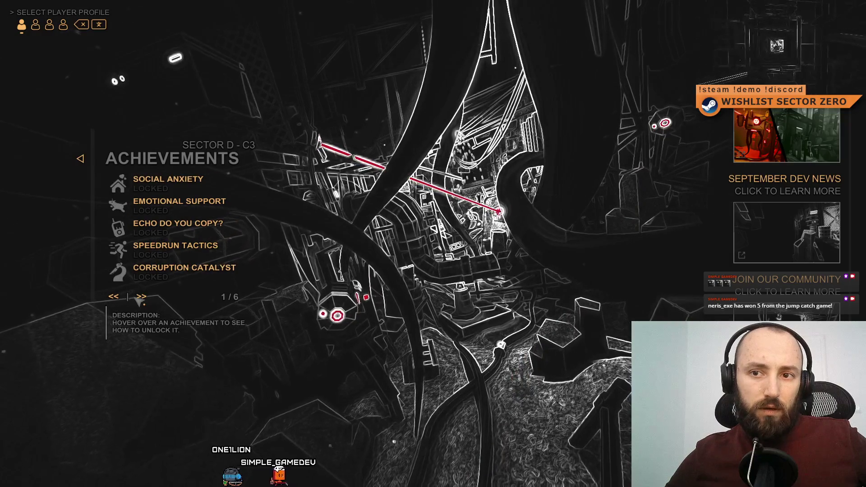
click(142, 298)
click(142, 297)
click(146, 298)
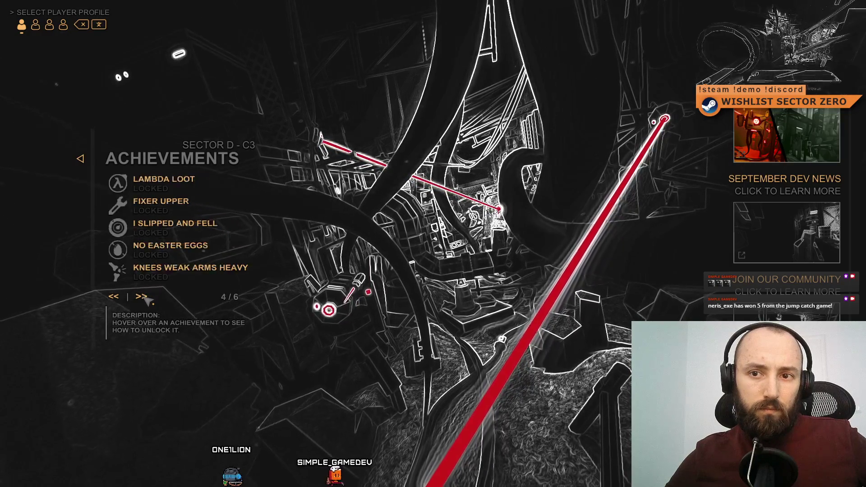
mouse_move(159, 267)
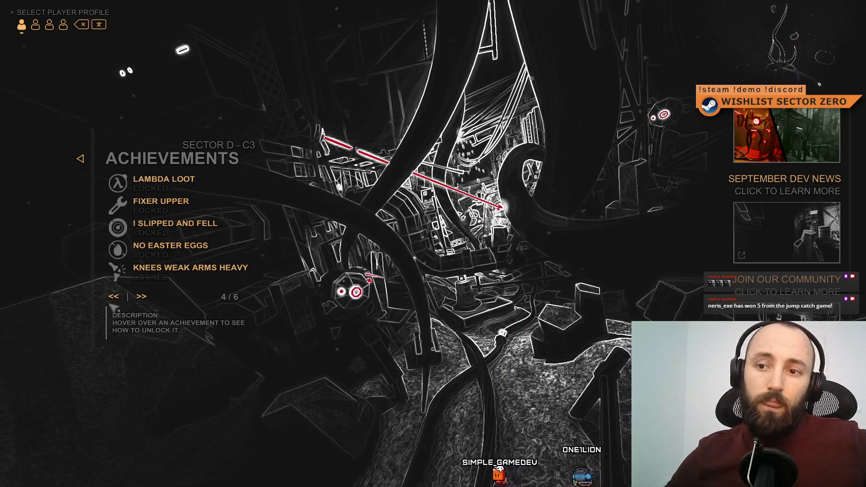
Leave fullscreen, restart play mode with Stop and Play, and maximize the Game view again with F10
key(F11)
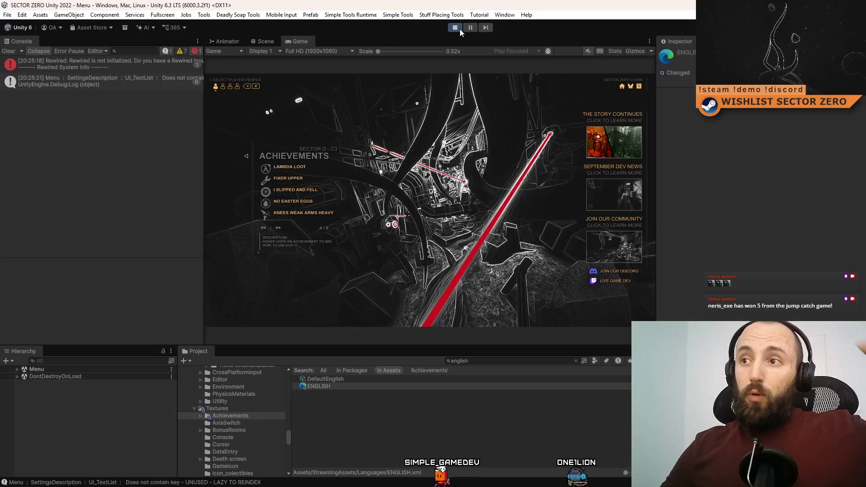
click(459, 29)
click(459, 29)
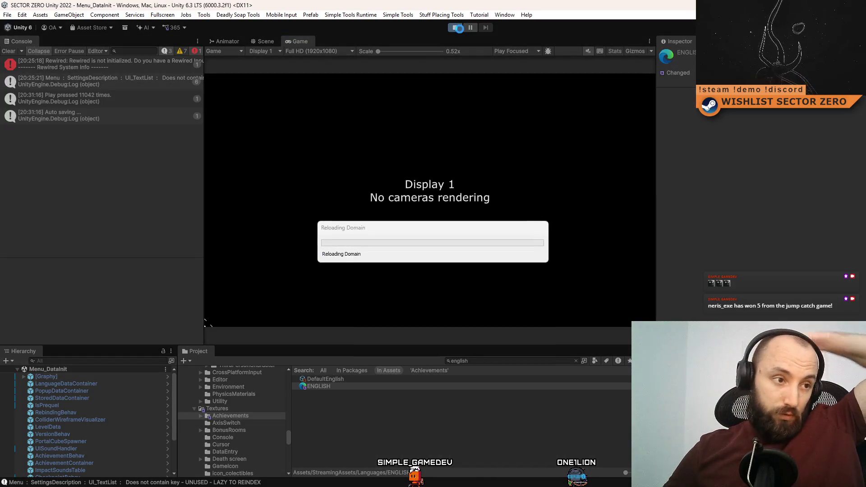
key(alt+Tab)
click(443, 226)
key(alt+Tab)
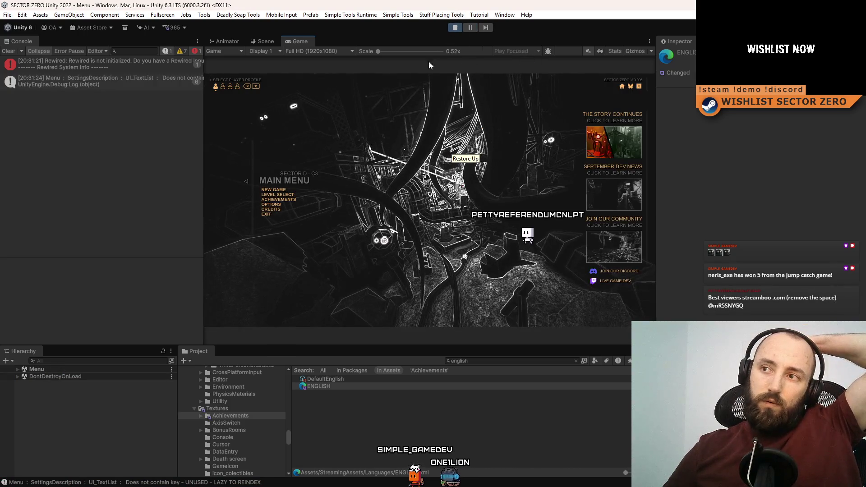
key(F10)
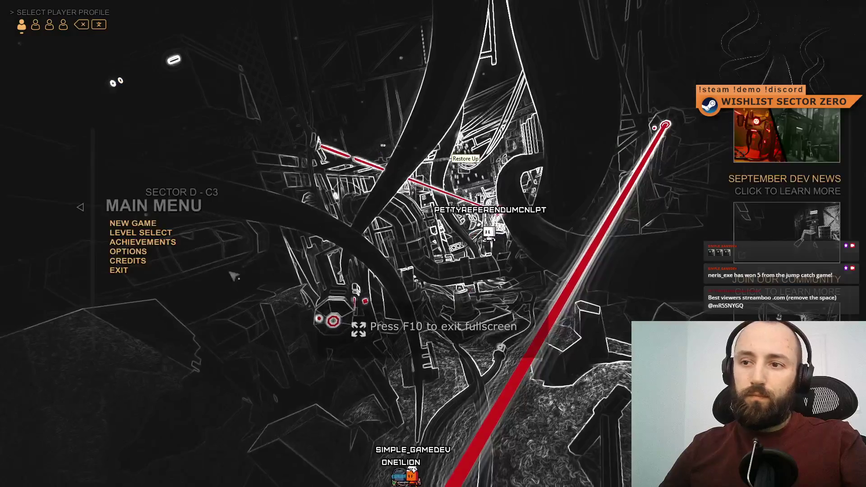
Open Achievements from the main menu, check first-page descriptions, and advance to page 3/6
click(162, 242)
mouse_move(161, 181)
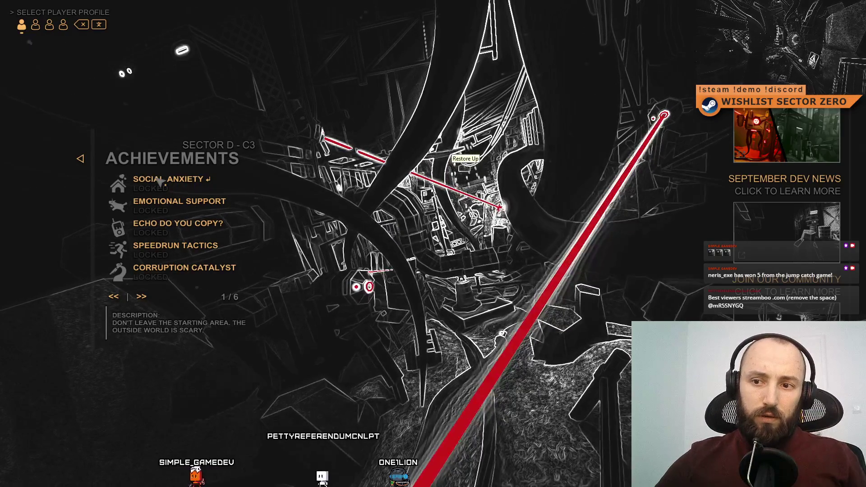
mouse_move(182, 206)
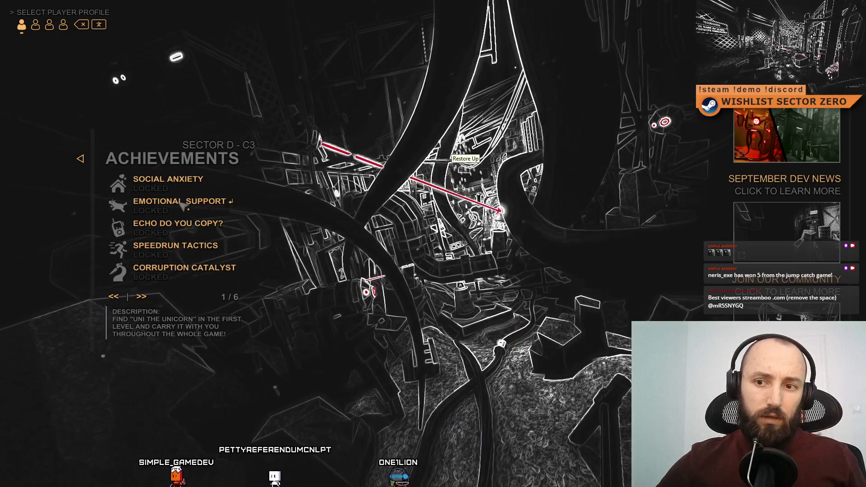
mouse_move(189, 227)
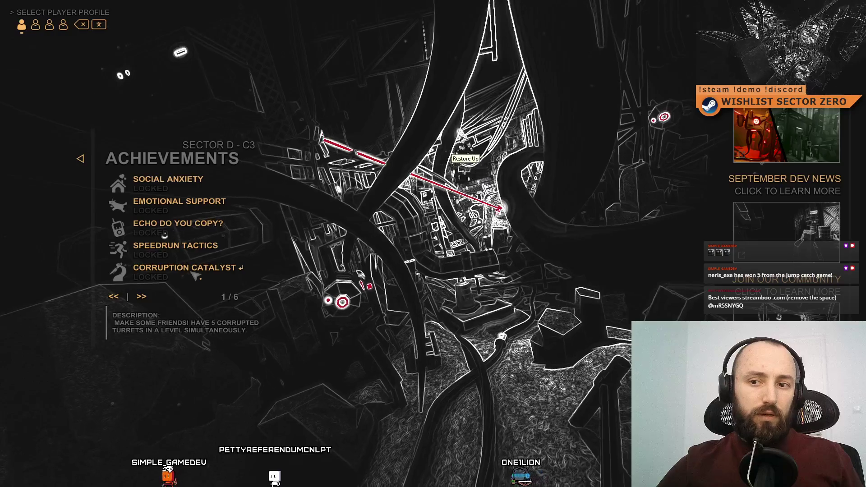
click(143, 297)
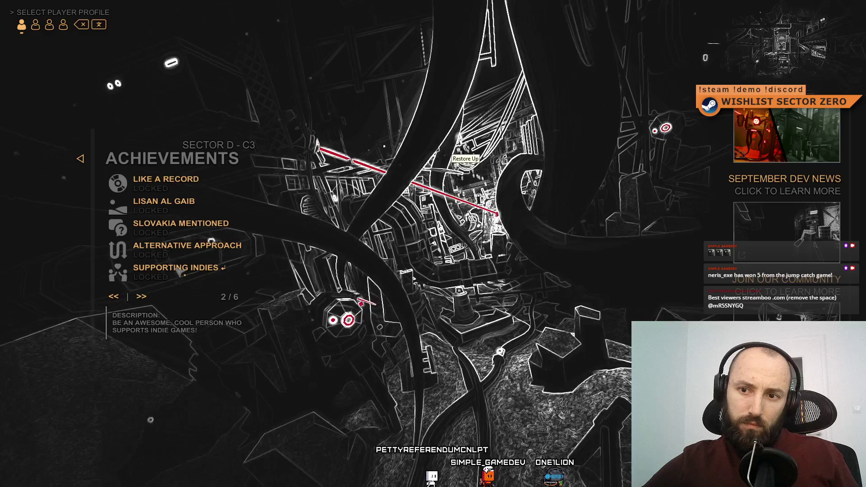
click(149, 299)
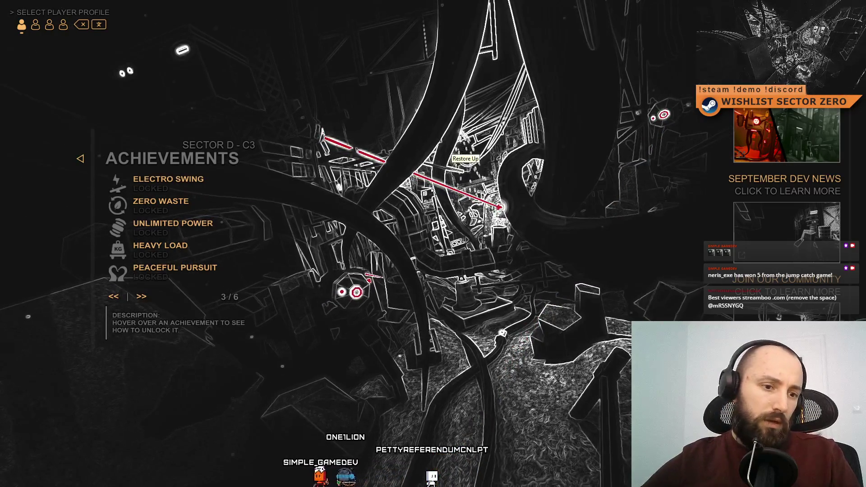
key(alt+Tab)
Change Electro Swing's description to 'SWING ON A POWERLINE AND FEEL THE RHYTHM!' and save ENGLISH.xml
click(386, 221)
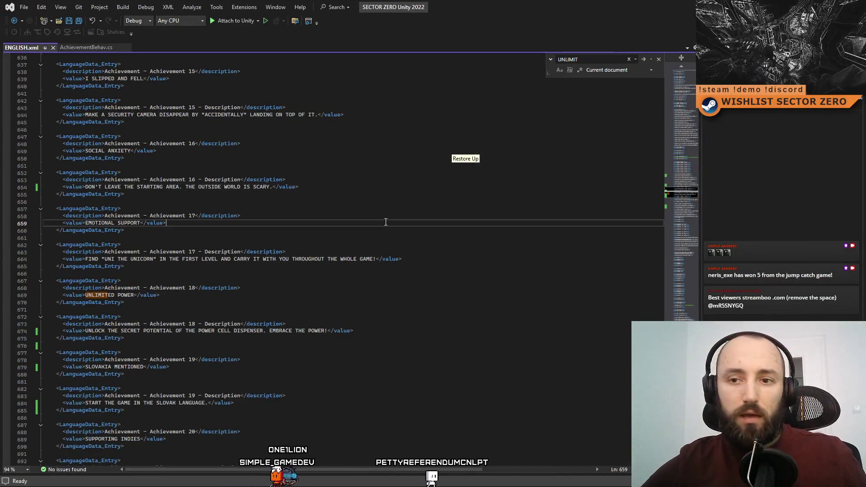
text(ELECTRO)
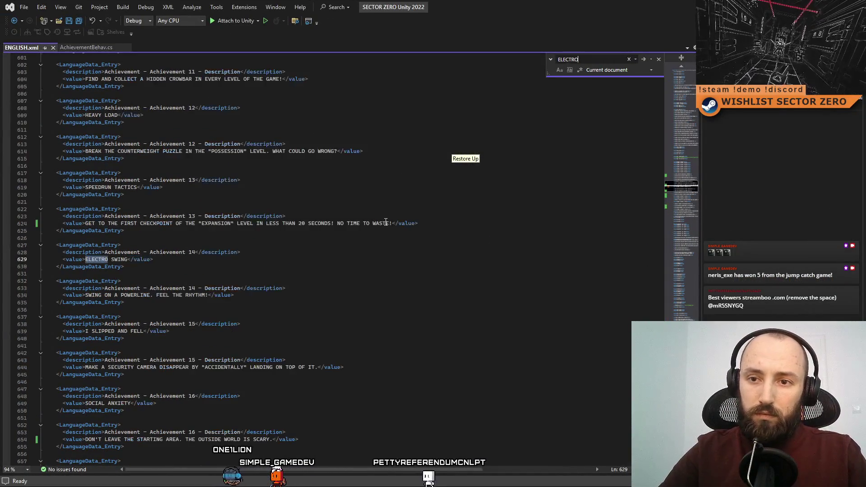
click(152, 295)
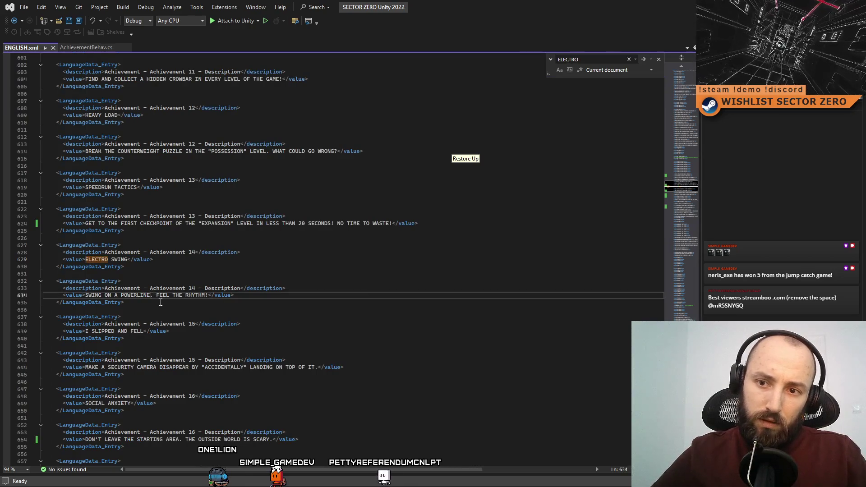
text(AND)
key(Delete)
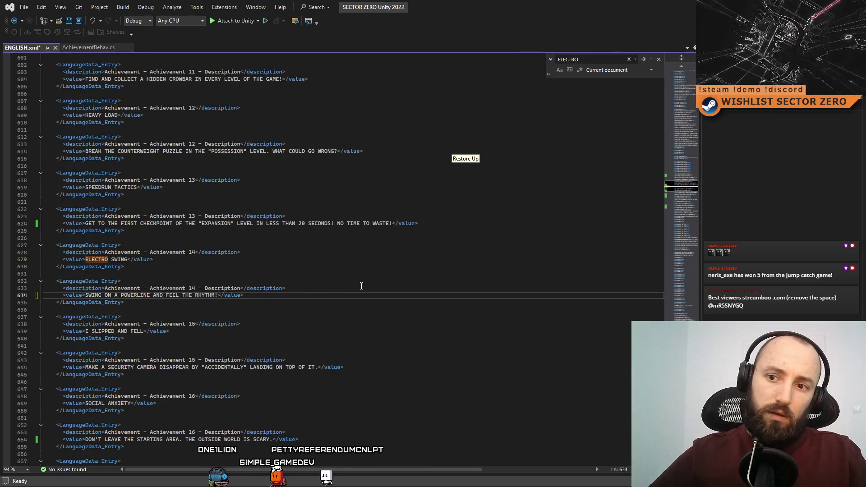
click(361, 286)
key(ctrl+s)
key(alt+Tab)
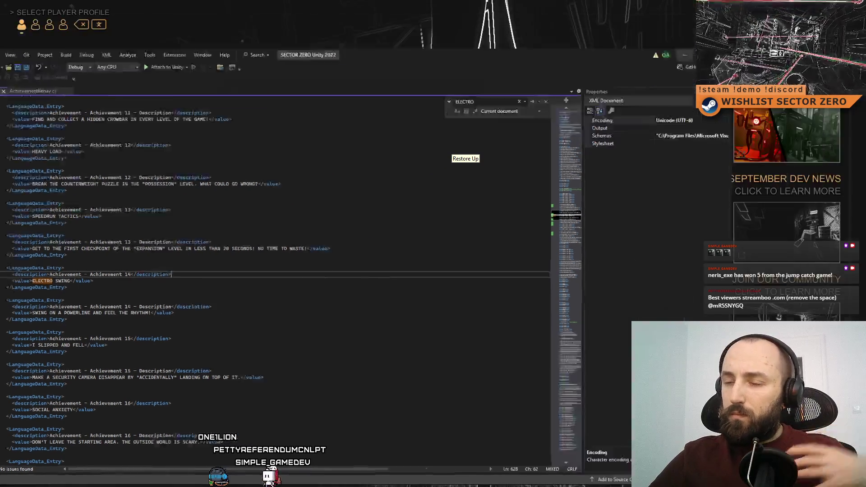
mouse_move(183, 175)
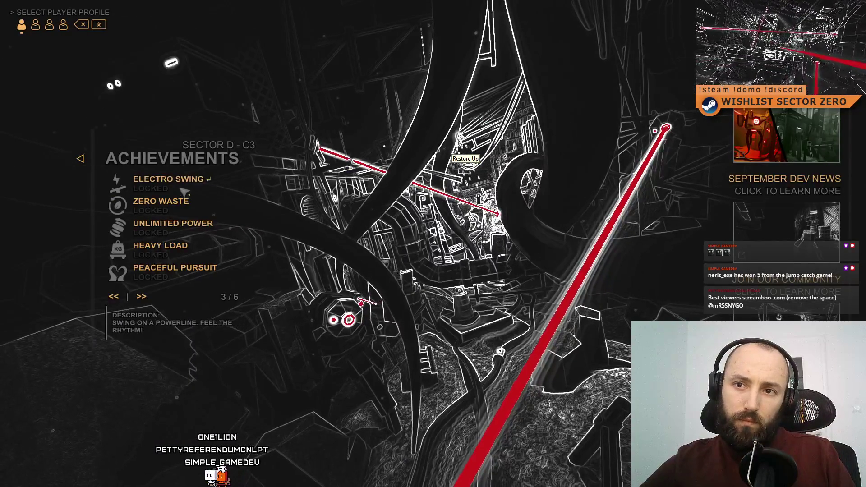
mouse_move(184, 204)
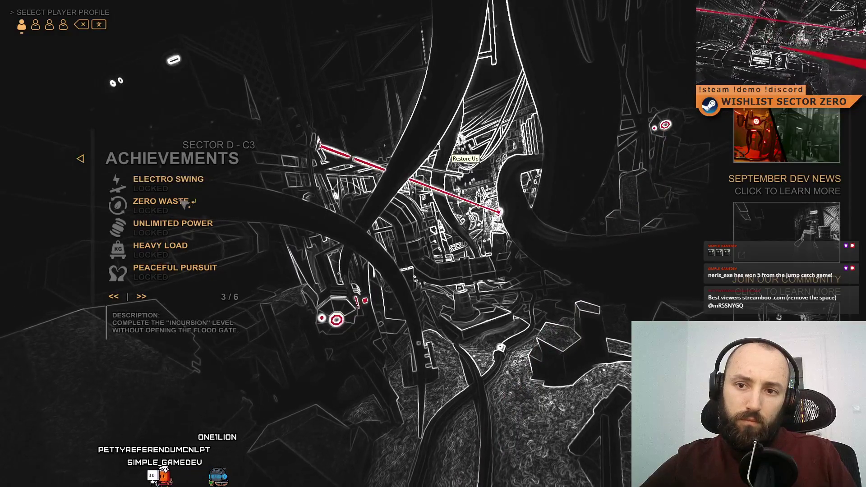
mouse_move(185, 224)
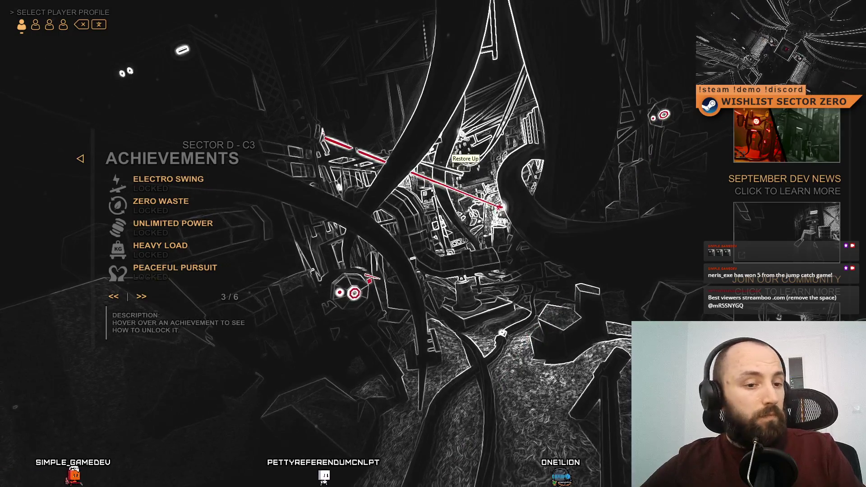
key(alt+Tab)
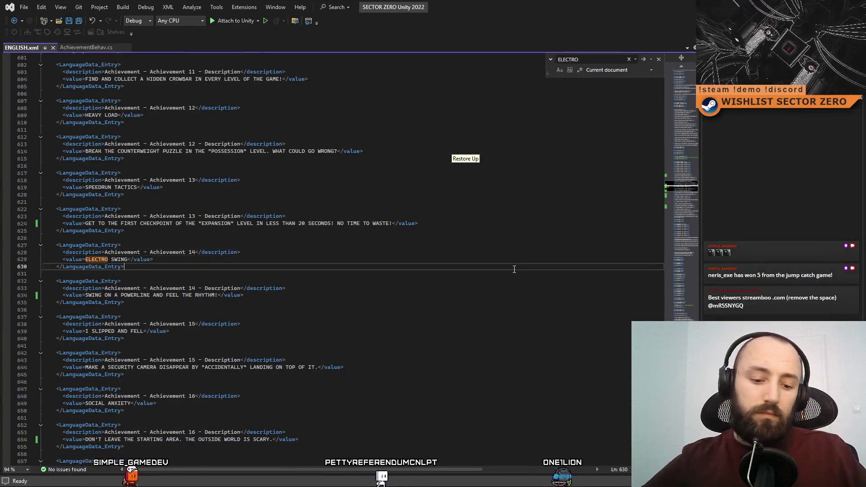
Find PEACEF and add 'ALWAYS' before 'AN OPTION' on line 704, then save ENGLISH.xml
key(ctrl+f)
text(PEACEF)
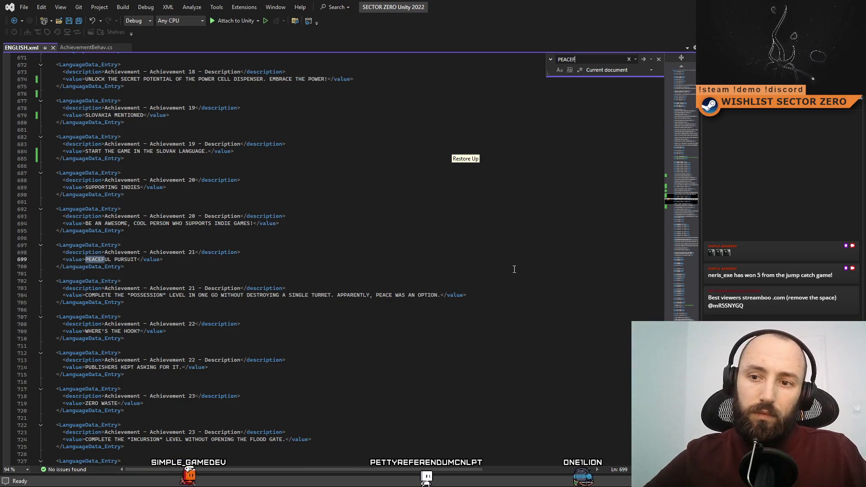
click(408, 295)
text(ALWAYS)
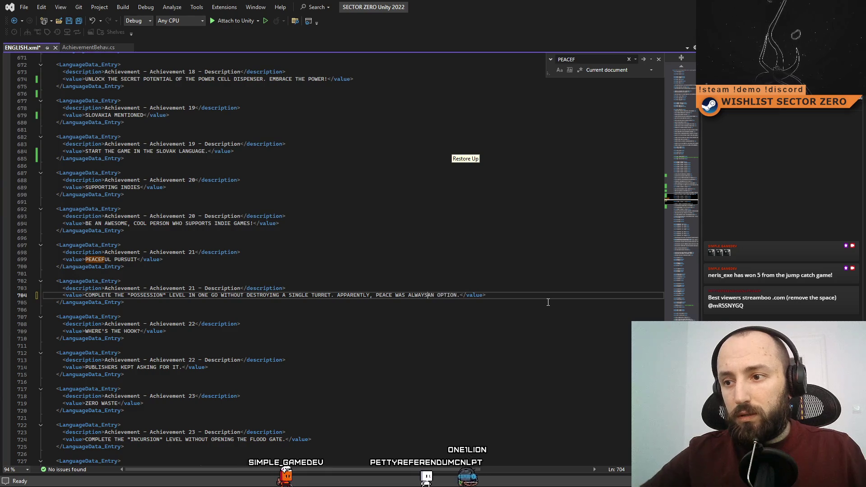
key(ctrl+s)
click(563, 283)
key(alt+Tab)
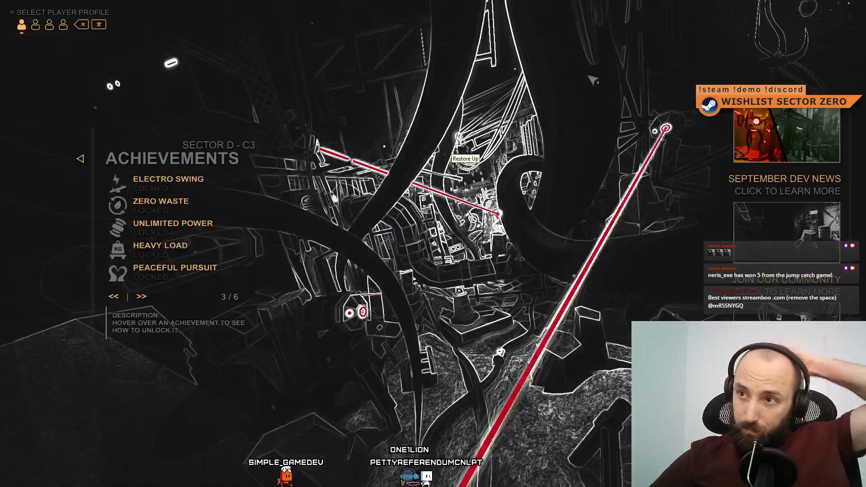
Advance the Achievements list to page 4 of 6 and read the LAMBDA LOOT entries
click(141, 297)
mouse_move(161, 188)
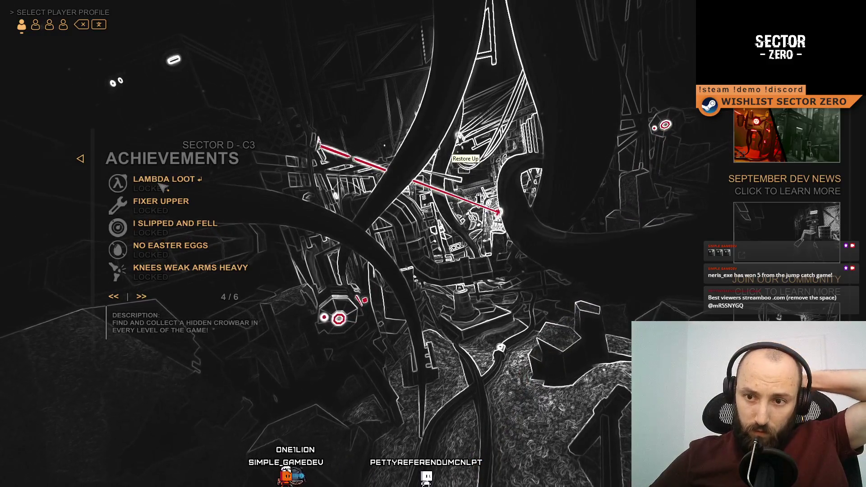
mouse_move(172, 209)
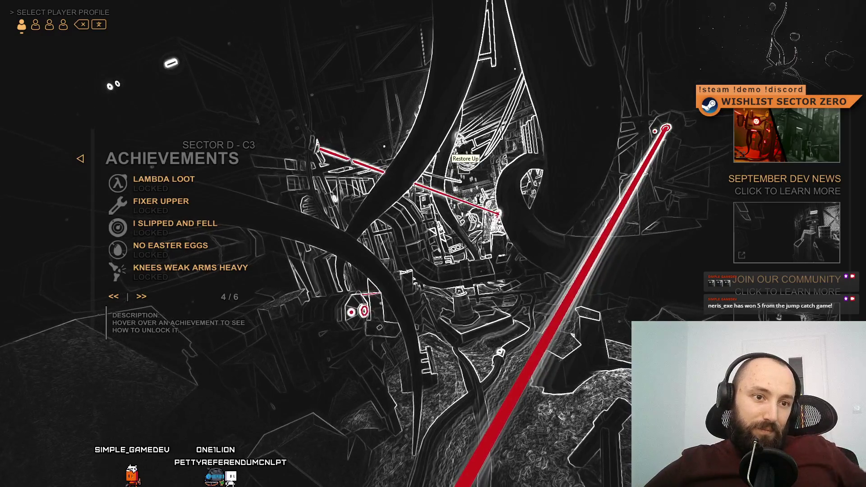
key(alt+Tab)
Find KNEE and type 'YOUR PALMS ARE SWEATY, KNEES WEEK, ARMS ARE HEAV' into Achievement 26's description
click(350, 245)
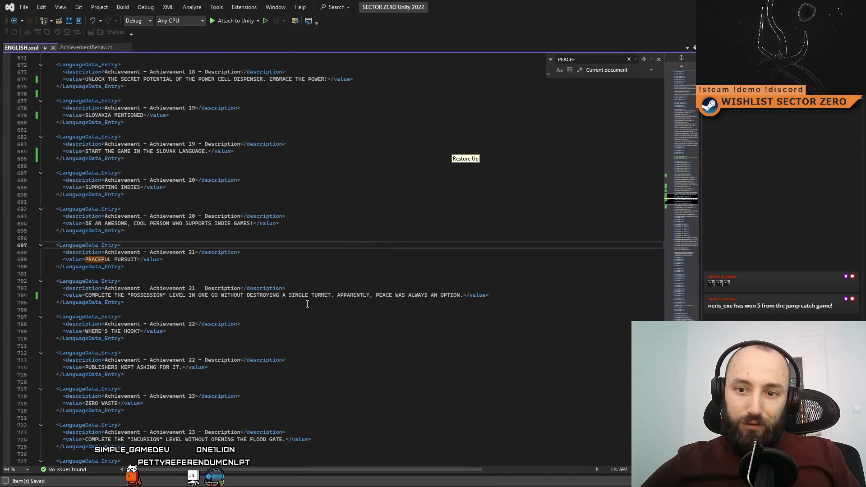
scroll(304, 295, down, 8)
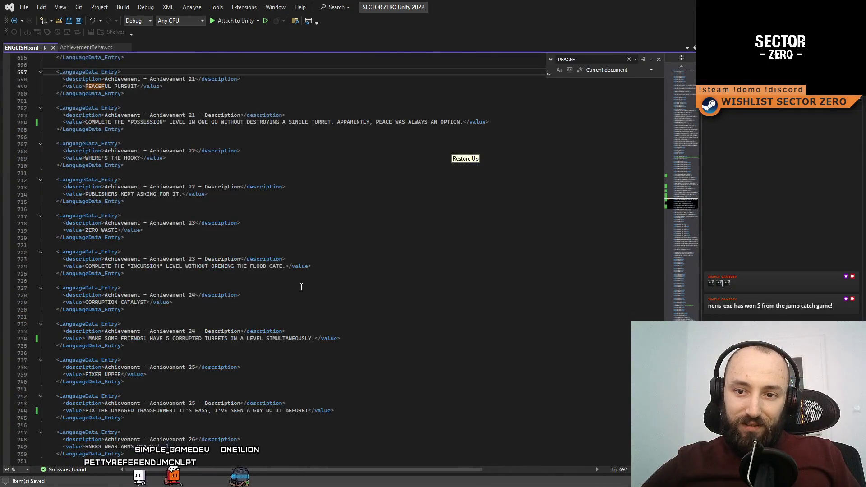
scroll(301, 286, down, 4)
click(351, 274)
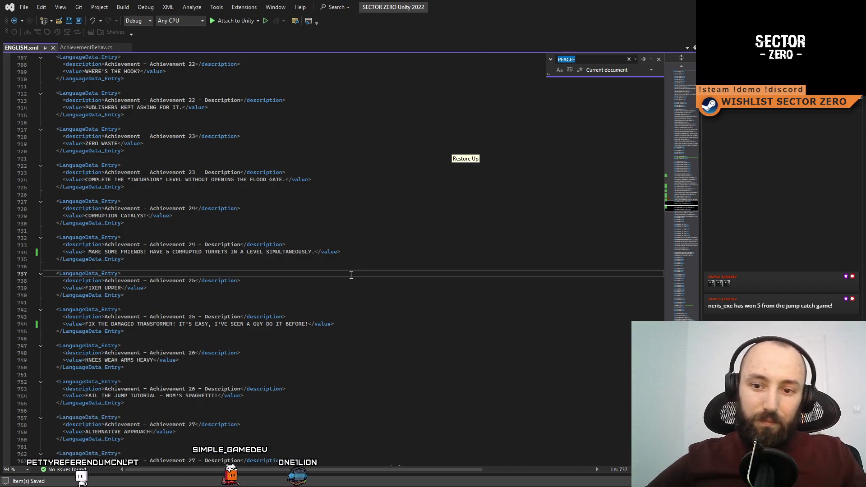
key(ctrl+f)
text(KNEE)
click(293, 403)
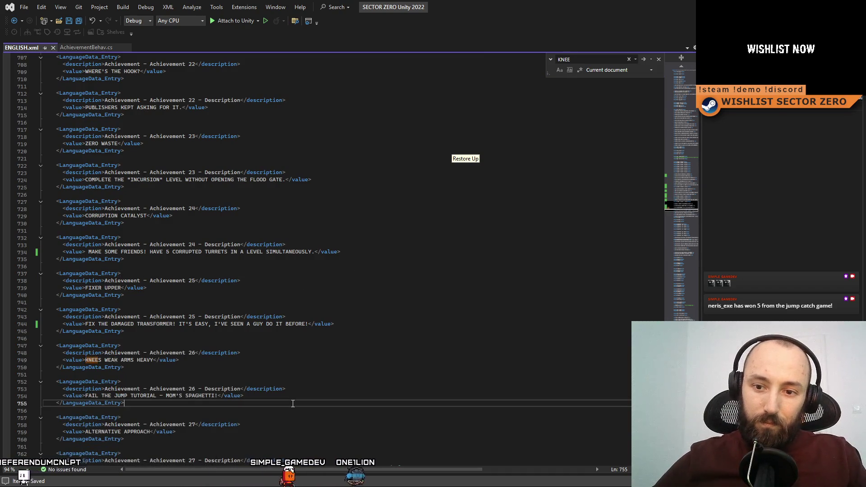
scroll(293, 403, down, 3)
click(240, 331)
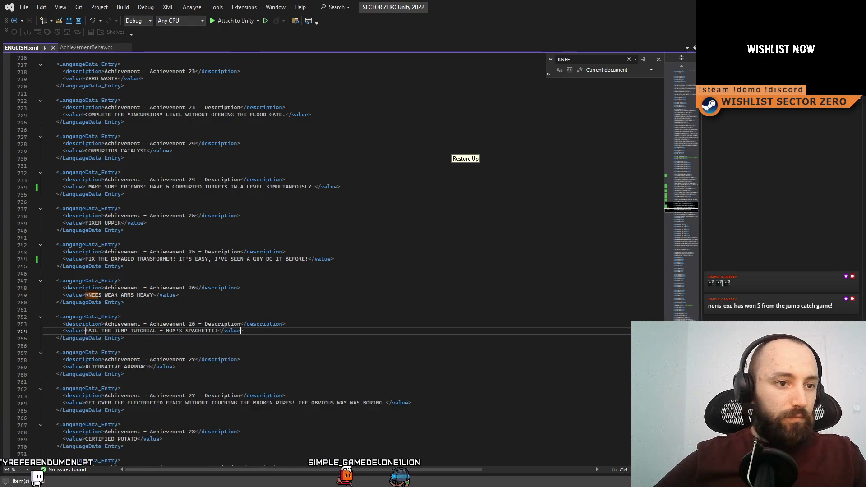
text(YOUR PALS)
key(BackSpace)
text(MS ARE SWEATY,)
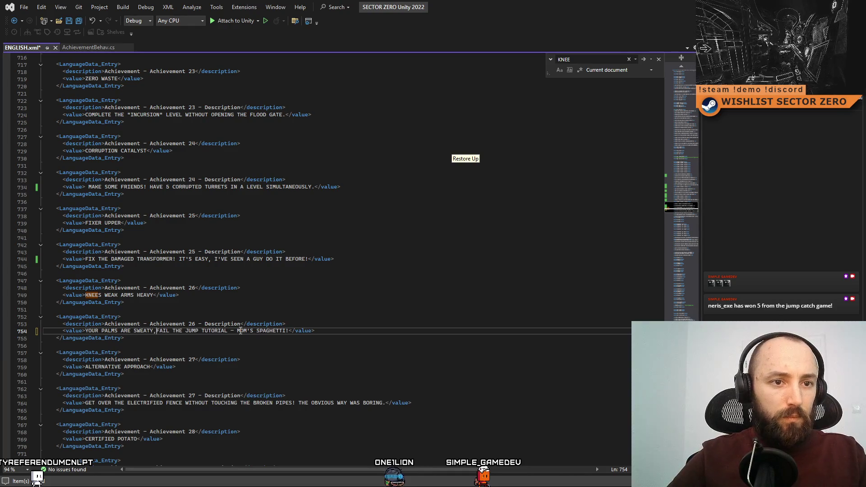
text( KNEES WEEK)
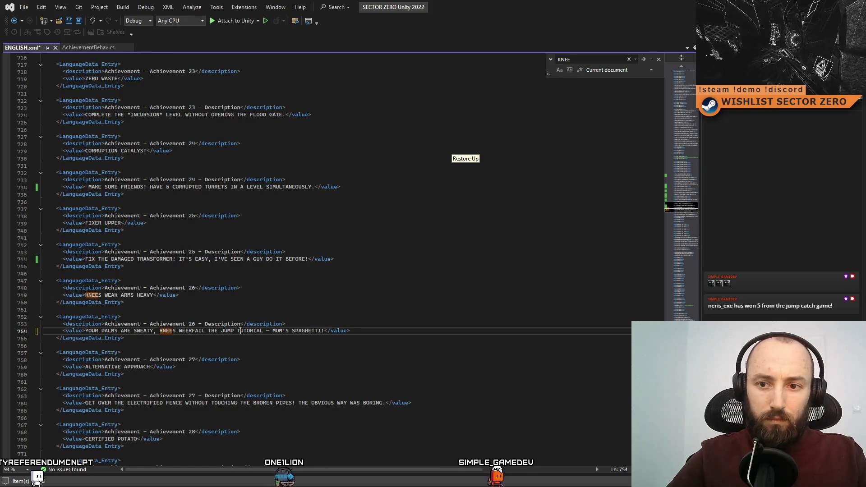
text(, ARMS ARE)
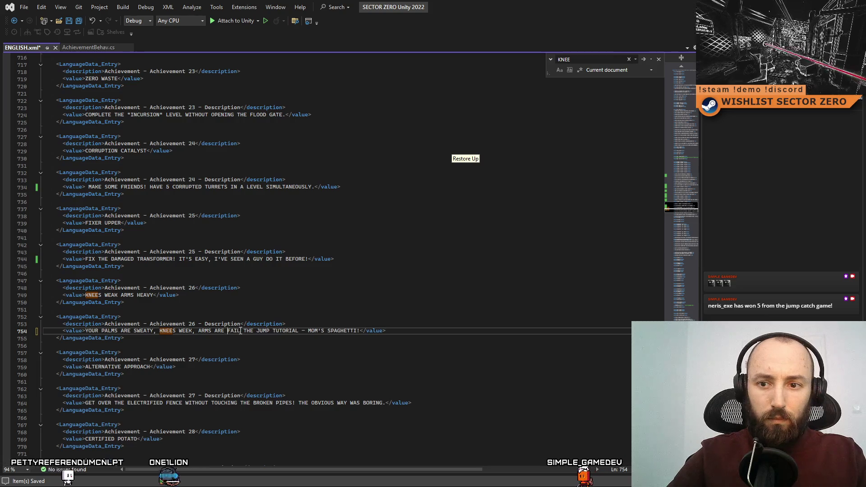
text( HEAV)
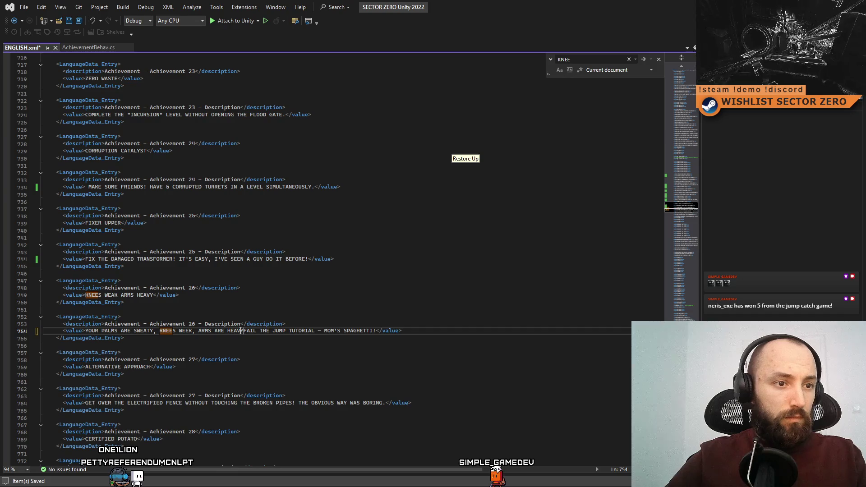
Finish with 'Y. YOU FAILED THE JUMP TUTORIAL ALREADY,', delete the old wording, and save
text(Y. YOU)
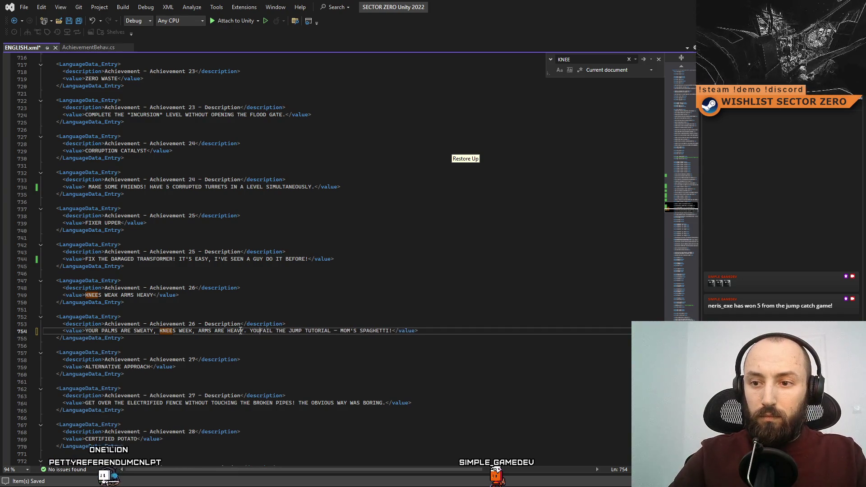
text( FAILED THE )
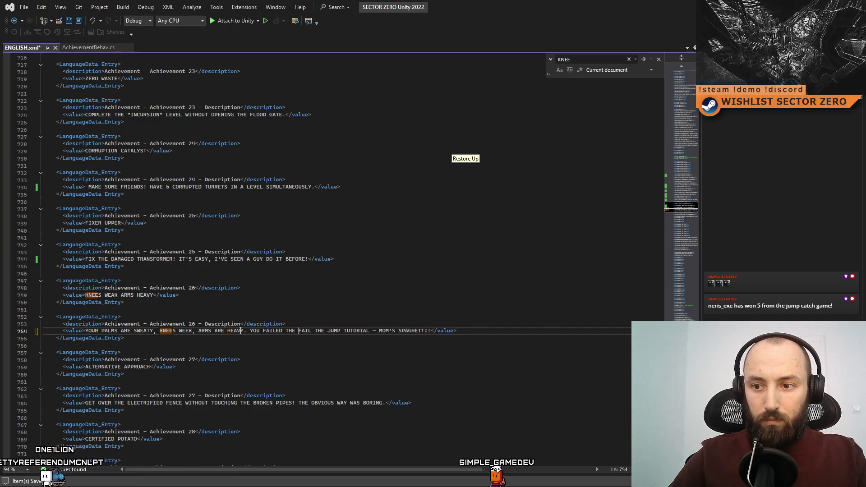
text(JUMP TUT)
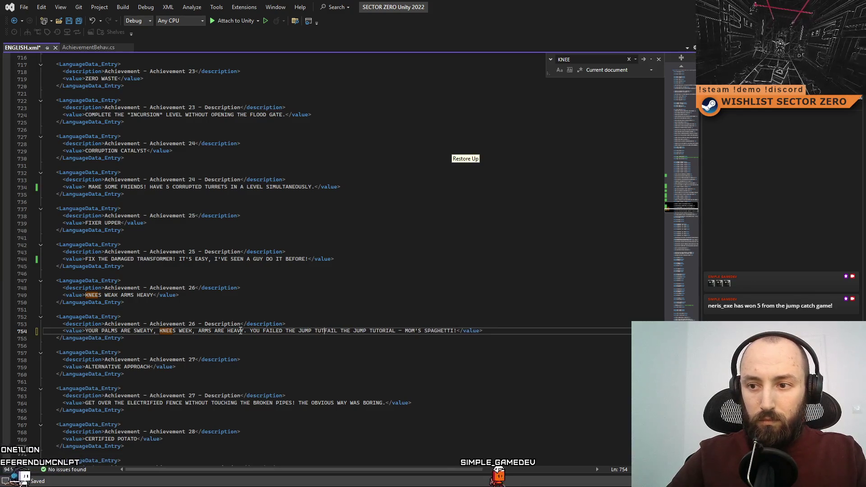
text(ORIAL ALReADY)
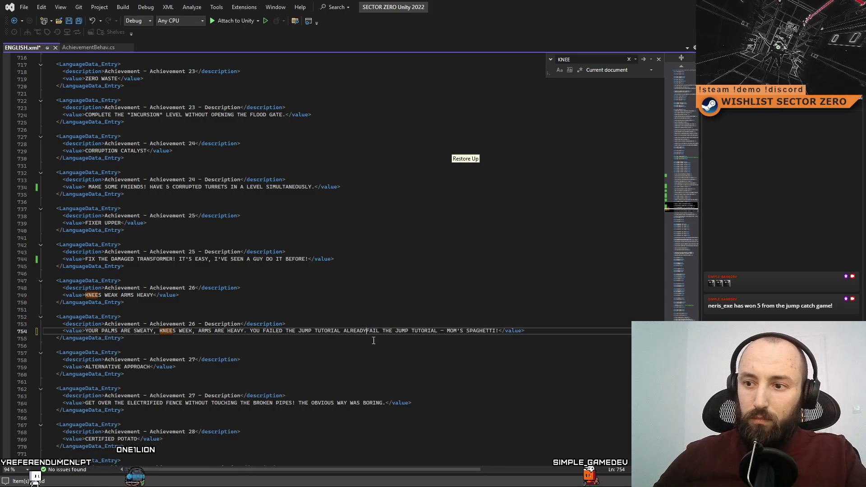
mouse_move(367, 331)
mouse_down()
mouse_move(444, 331)
mouse_move(366, 330)
mouse_up()
key(BackSpace)
text(.)
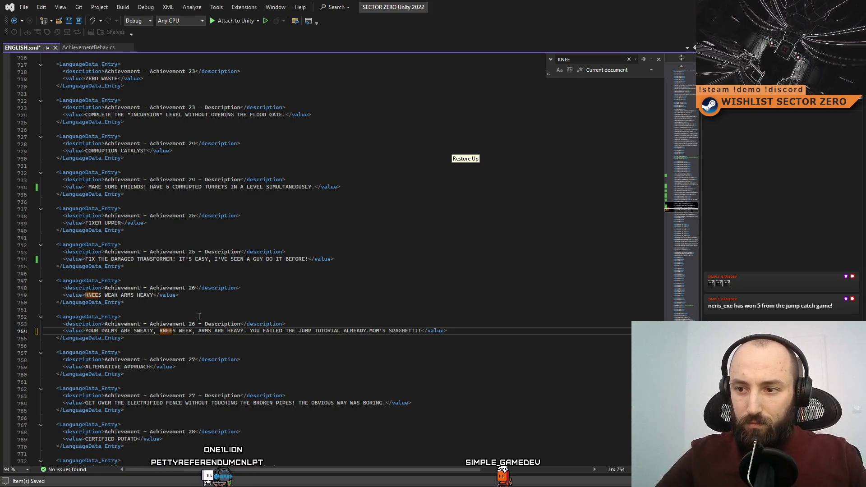
key(BackSpace)
text(,)
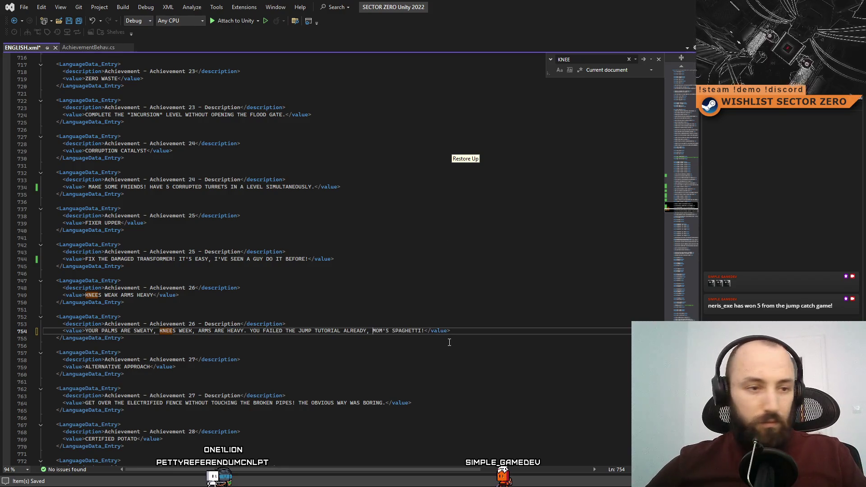
key(ctrl+s)
click(511, 325)
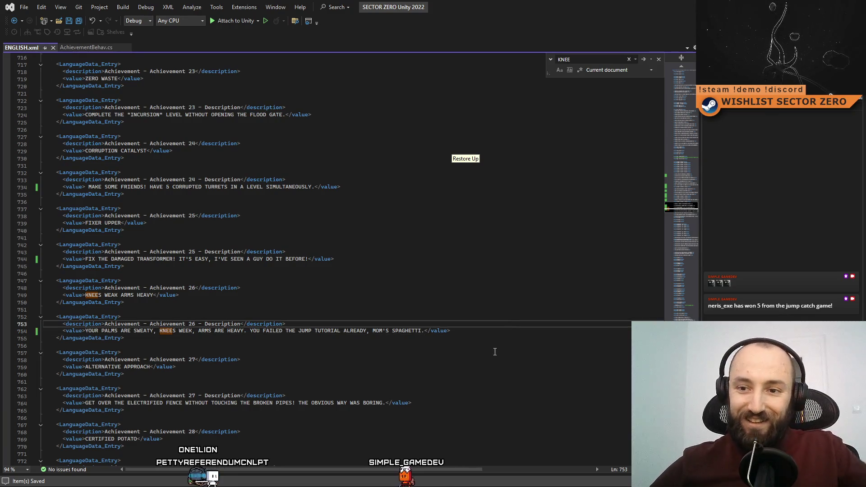
click(495, 352)
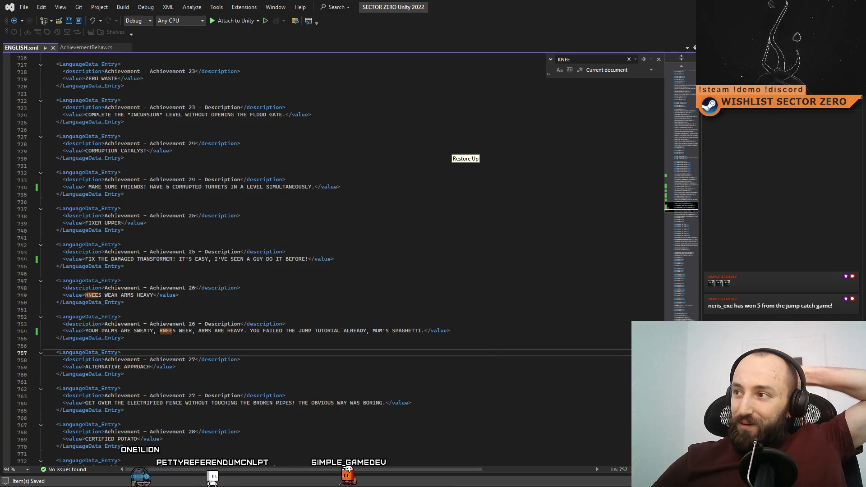
key(alt+Tab)
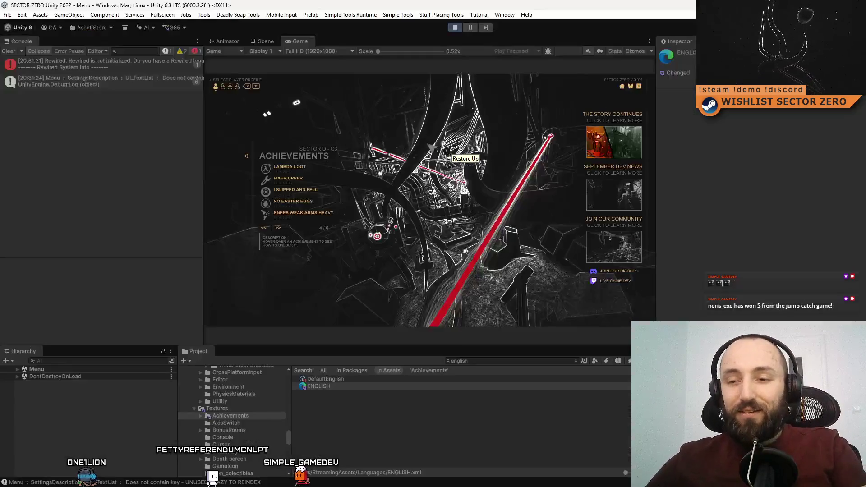
Restart the game, make it fullscreen with F10, and open its Achievements page 1 of 6
click(455, 27)
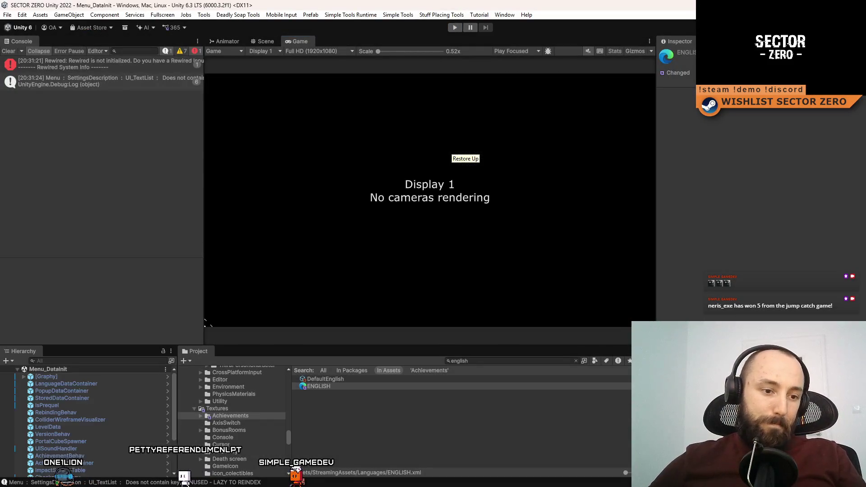
key(alt+Tab)
click(380, 310)
key(alt+Tab)
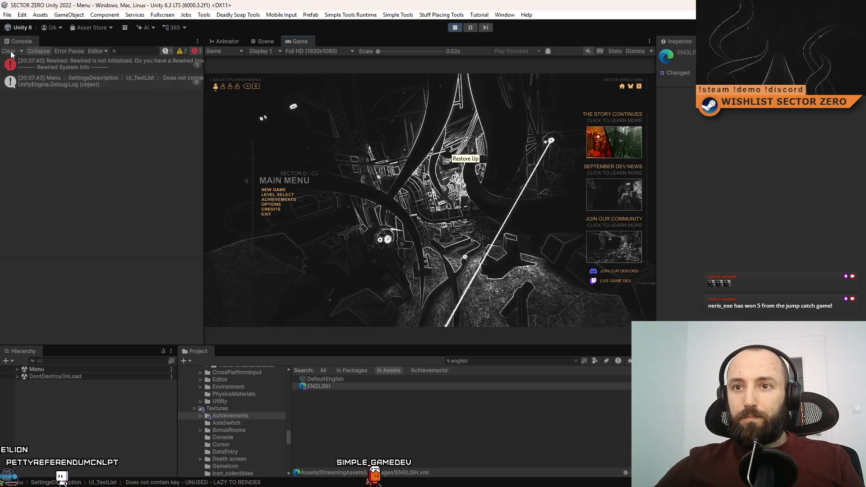
key(F10)
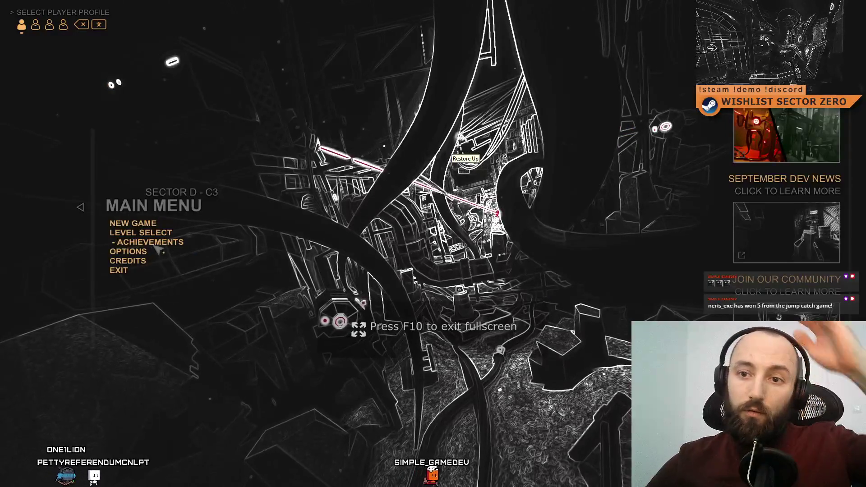
click(149, 244)
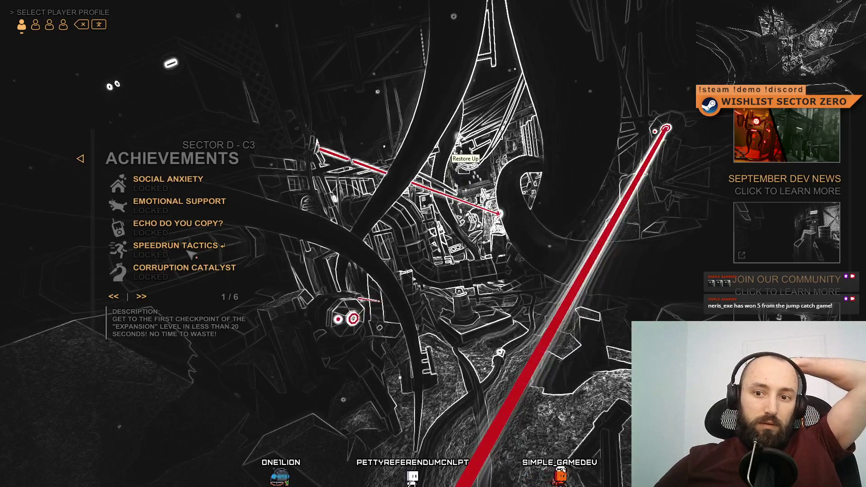
key(alt+Tab)
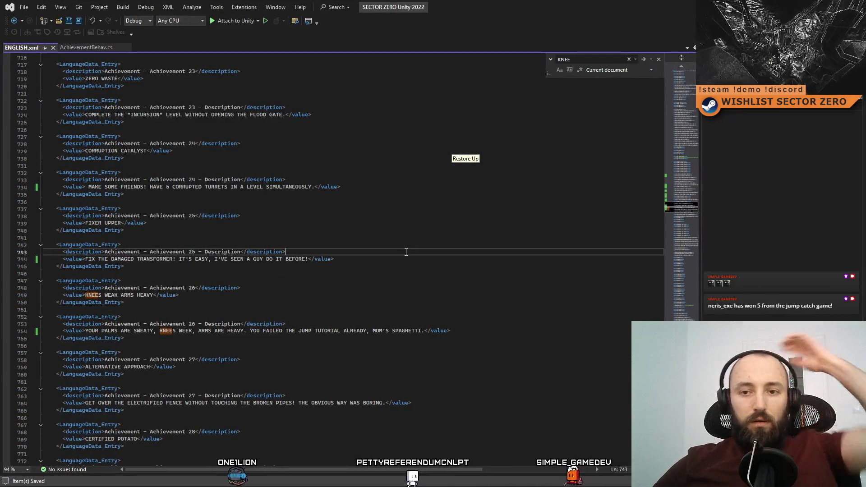
Find SPEEDRUN TACT, replace the '!' after SECONDS on line 624 with a period, and save
key(ctrl+f)
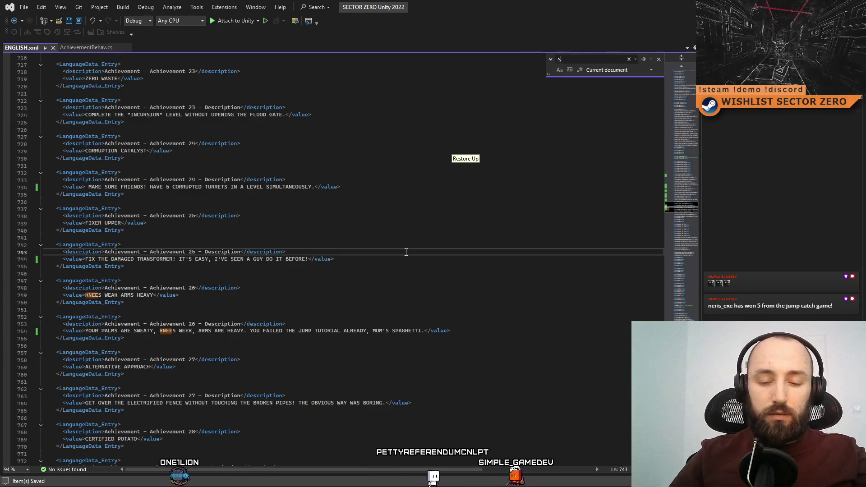
text(SPEEDRUN)
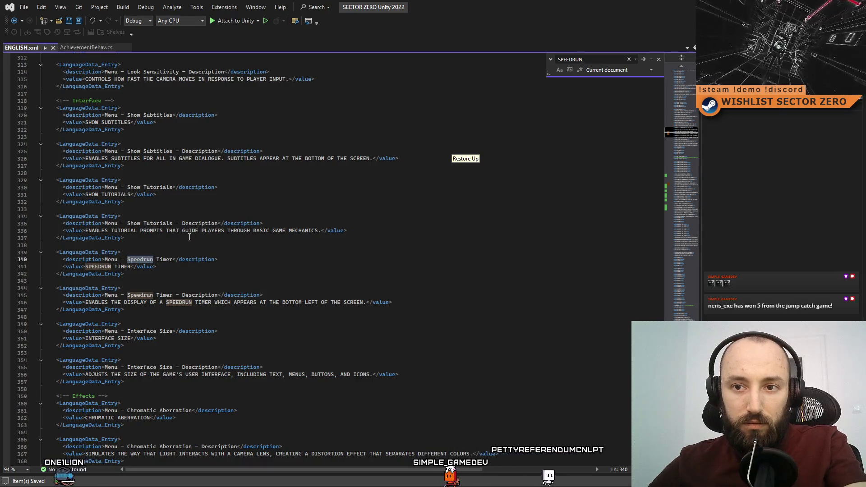
text( TACT)
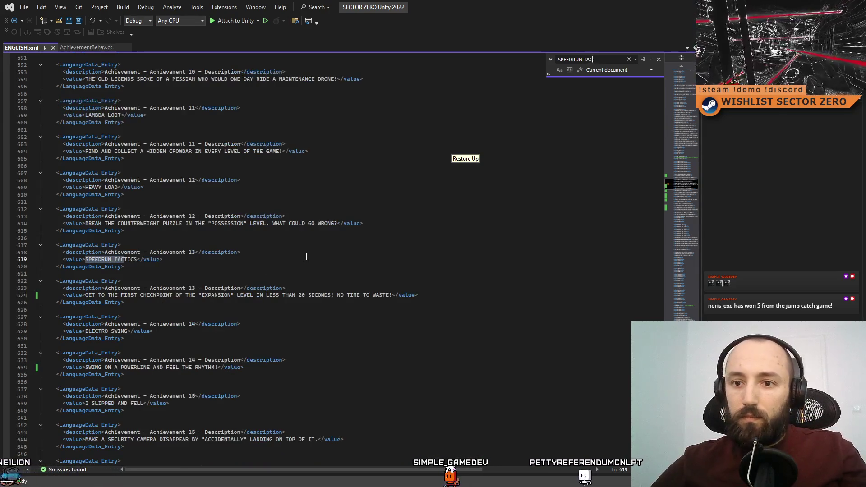
click(334, 295)
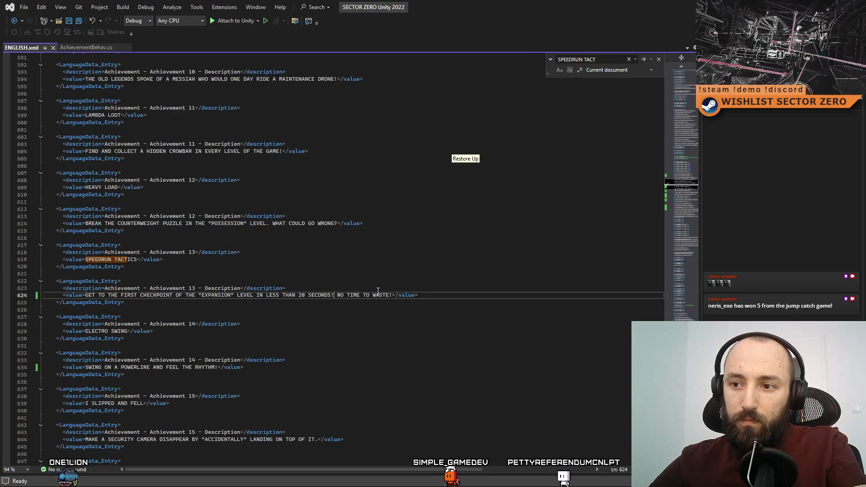
key(BackSpace)
text(.)
key(Down)
key(ctrl+s)
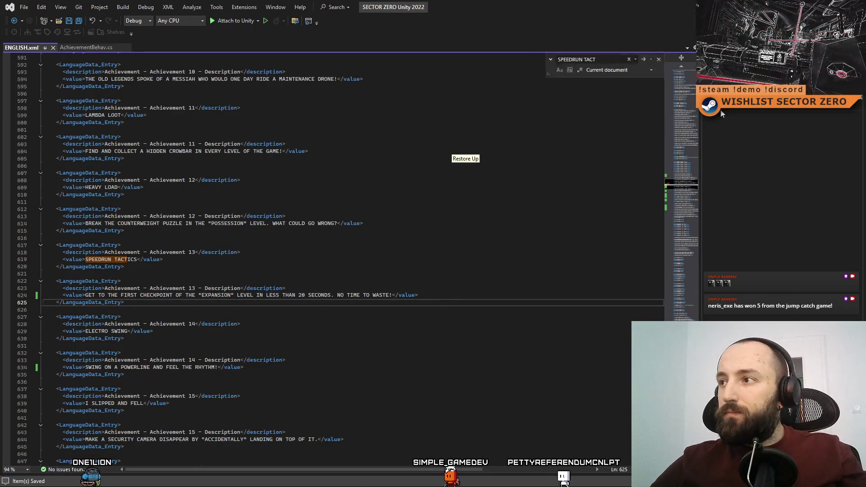
key(alt+Tab)
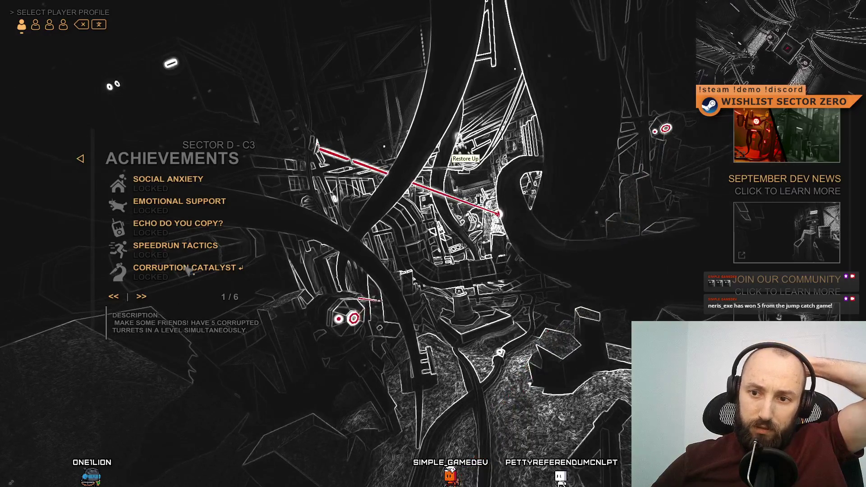
Go to Achievements page 2 of 6 to read the Like a Record entry
click(145, 297)
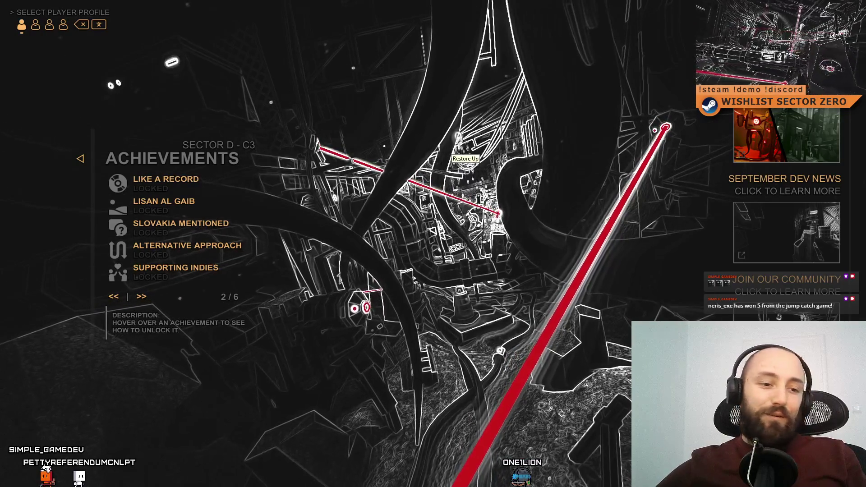
key(alt+Tab)
Find 'Like a record' and replace Achievement 7's description with the pasted one-line 'YOU SPIN ME RIGHT ROUND, BABY' lyric
key(ctrl+f)
text(Liek arecir)
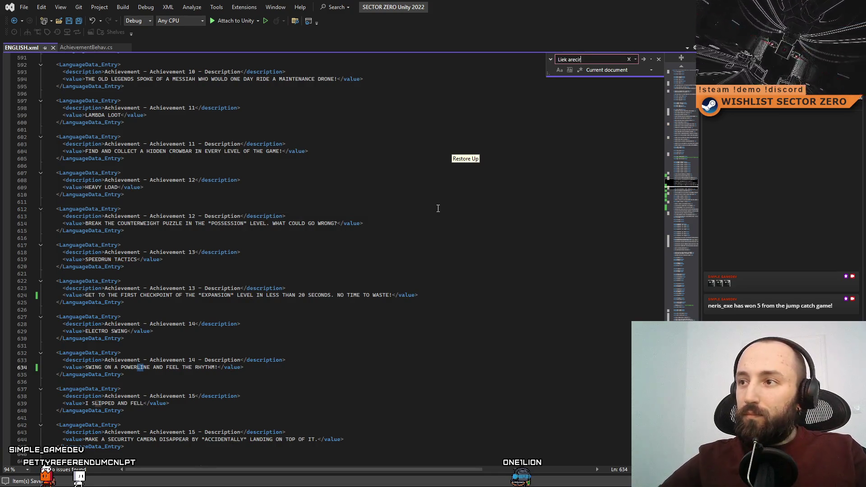
key(BackSpace)
key(BackSpace)
key(BackSpace)
text(ke a recoi)
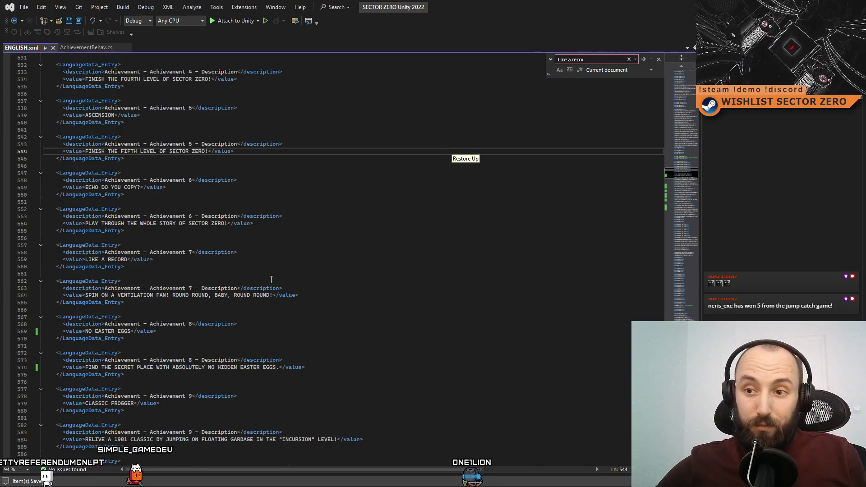
drag(272, 295, 89, 295)
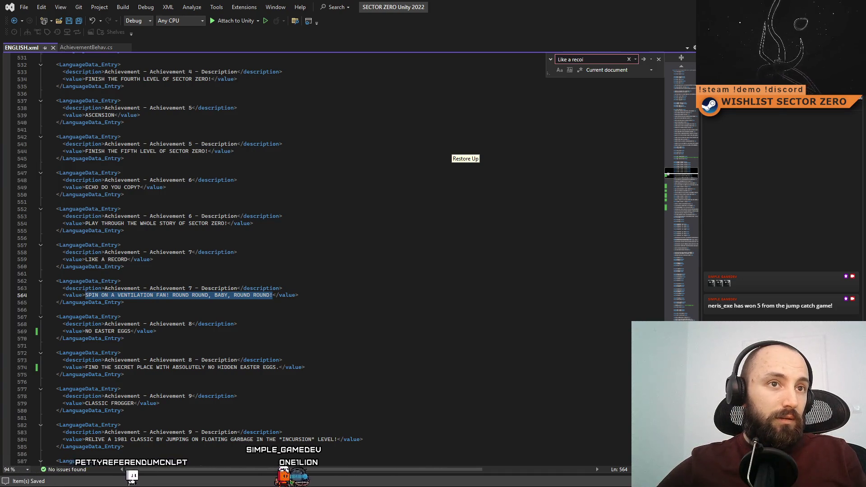
key(alt+Tab)
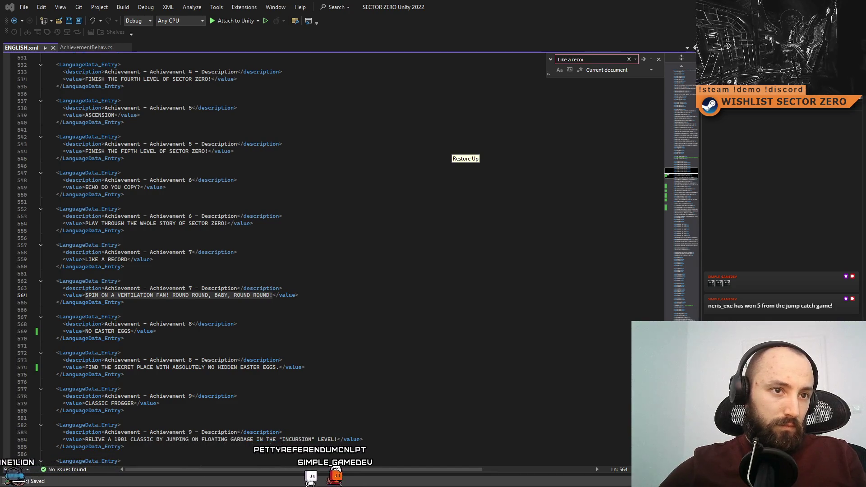
drag(270, 295, 87, 297)
text(YOU SPIN ME RIGHT ROUND, BABY, RIGHT ROUND LIKE A RECORD, BABY, RIGHT ROUND, ROUND, ROUND)
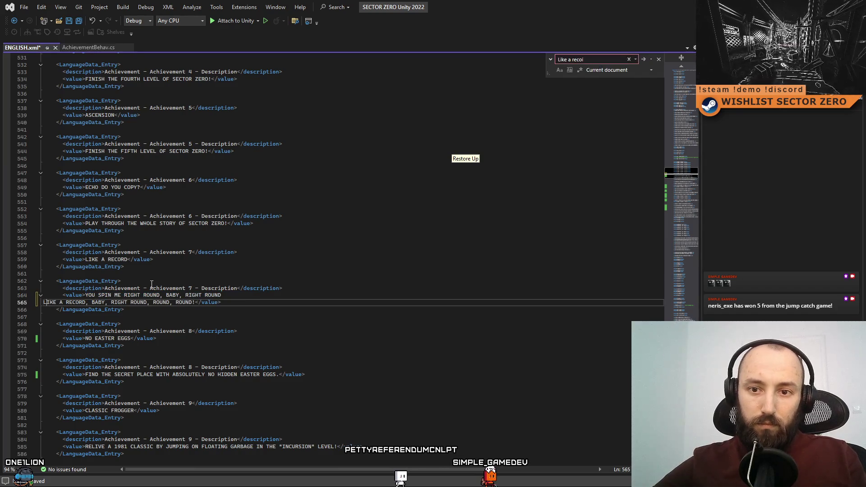
key(BackSpace)
Finish the surrounding edits, then restore down the Visual Studio window to reveal the game
click(402, 319)
click(401, 367)
click(428, 295)
click(412, 324)
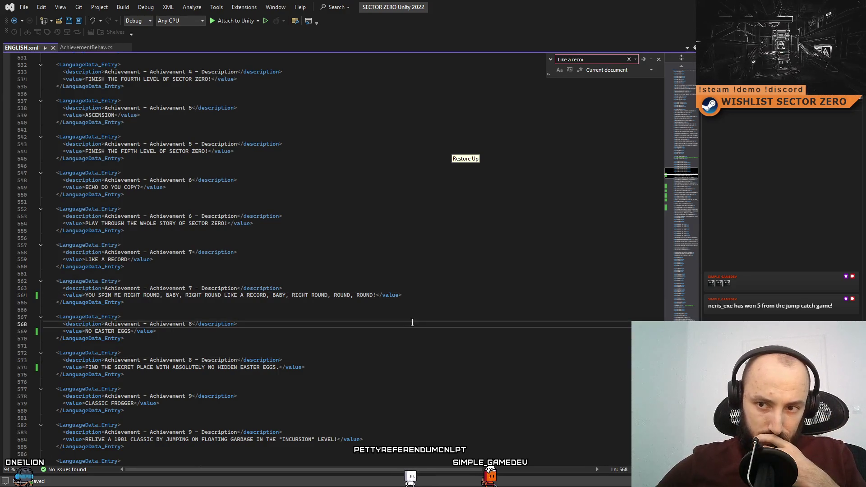
click(400, 309)
click(465, 339)
click(493, 303)
click(493, 331)
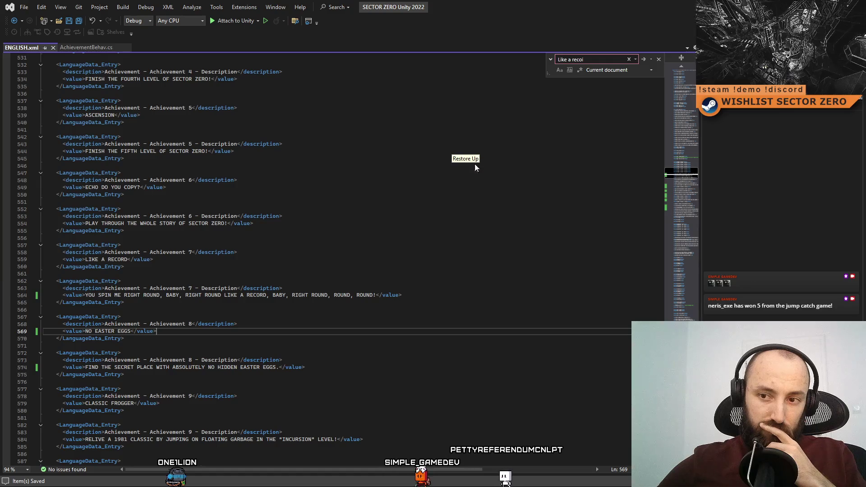
click(257, 271)
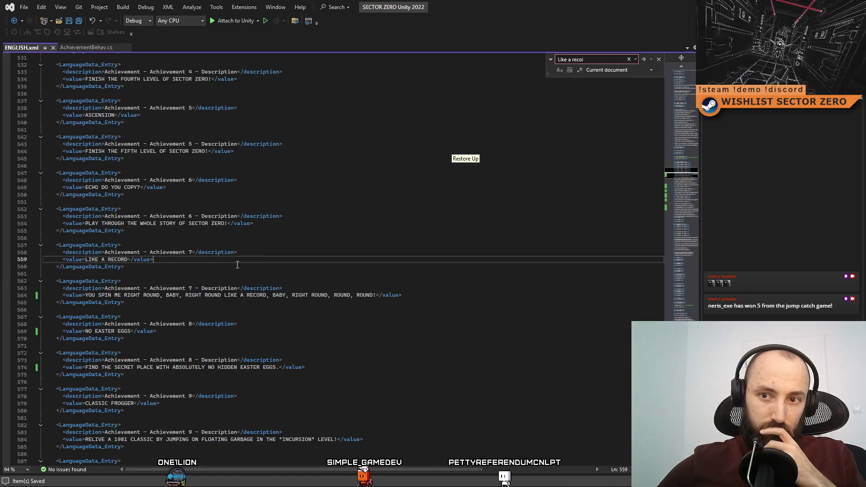
click(241, 264)
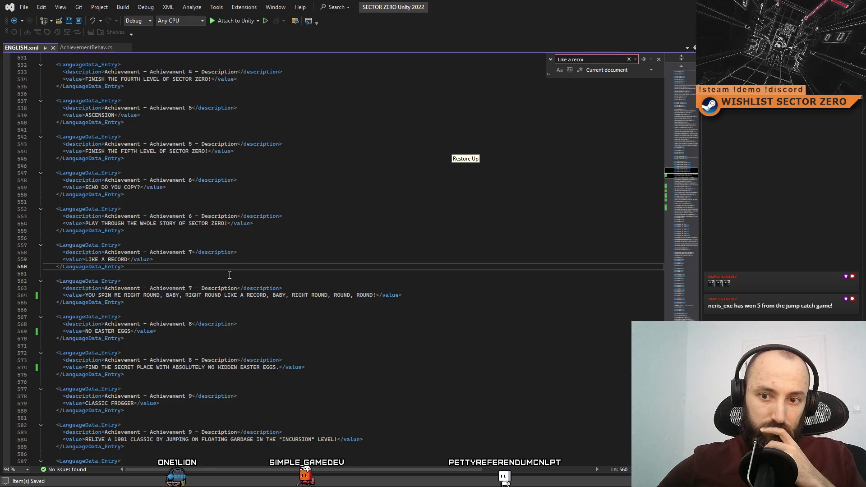
click(349, 319)
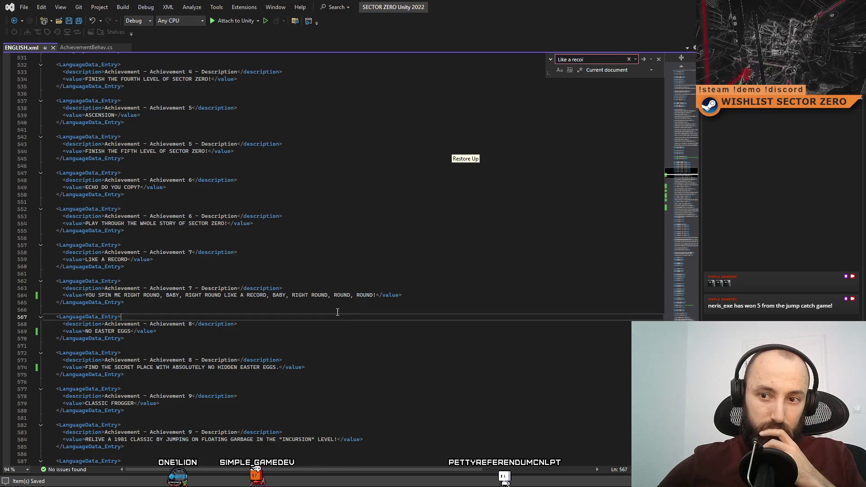
key(super+Down)
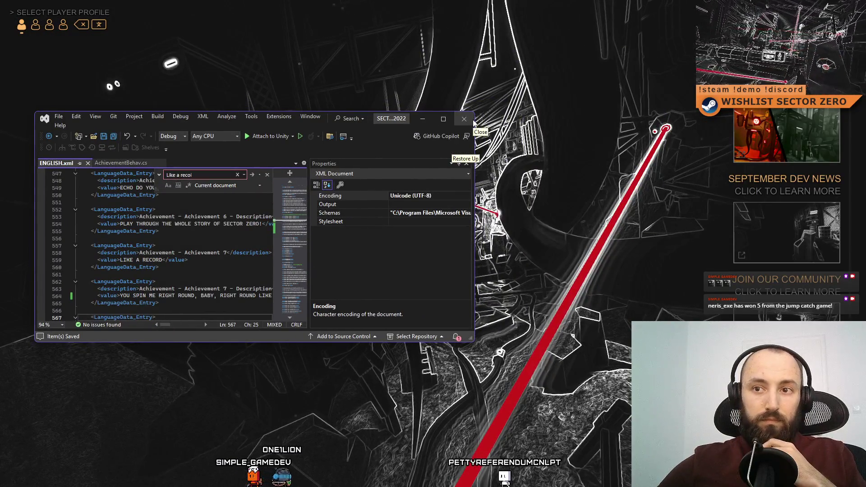
Close Visual Studio, restart play mode with Stop and Play, and clear the Console
click(466, 120)
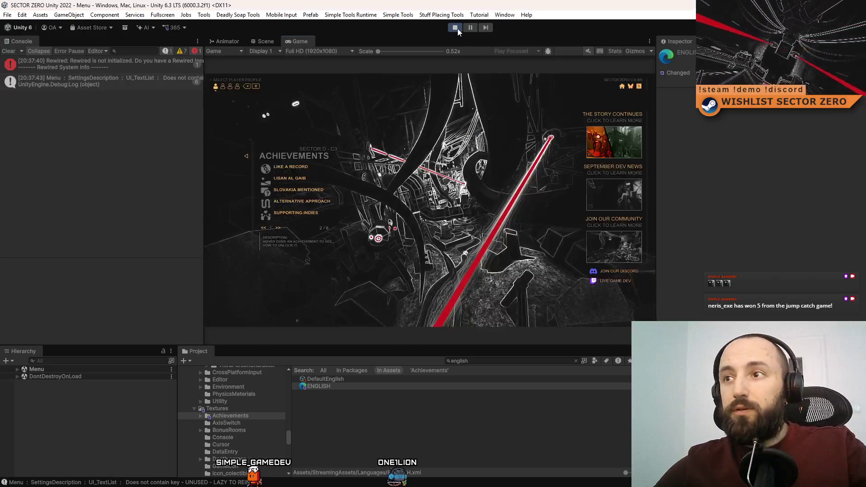
click(456, 28)
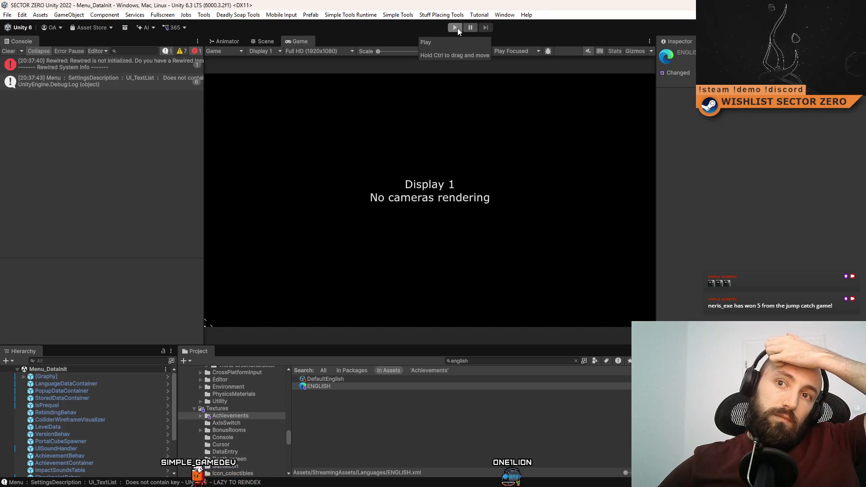
click(455, 29)
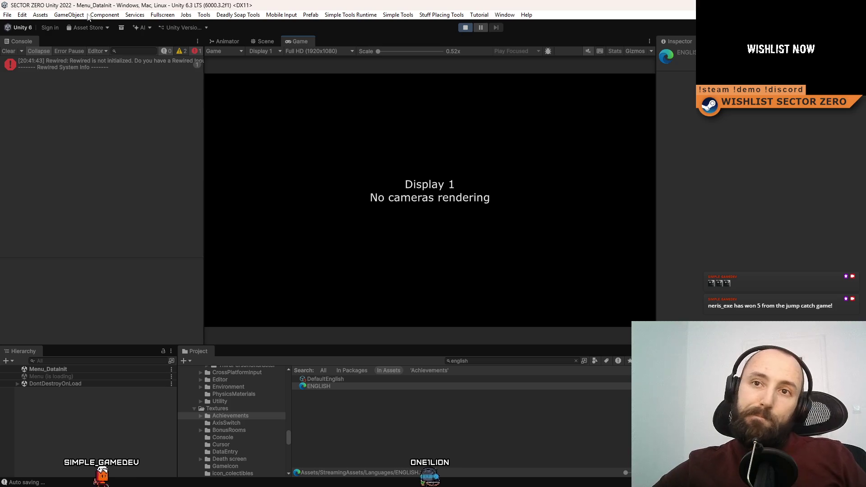
click(9, 52)
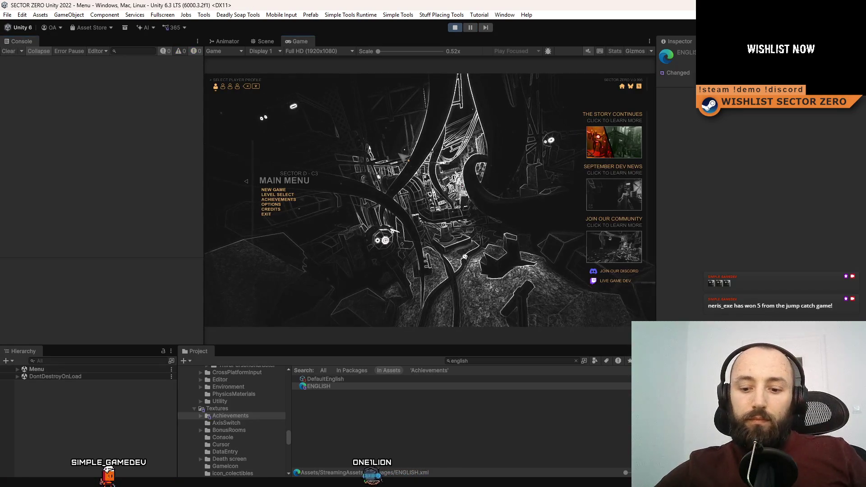
Fullscreen the game, open Achievements page 2 of 6 to read Like a Record, then exit fullscreen
key(F10)
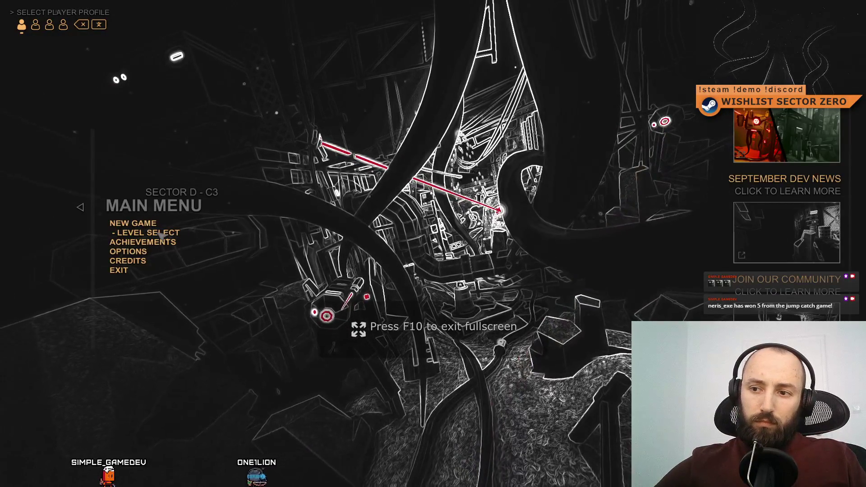
click(167, 242)
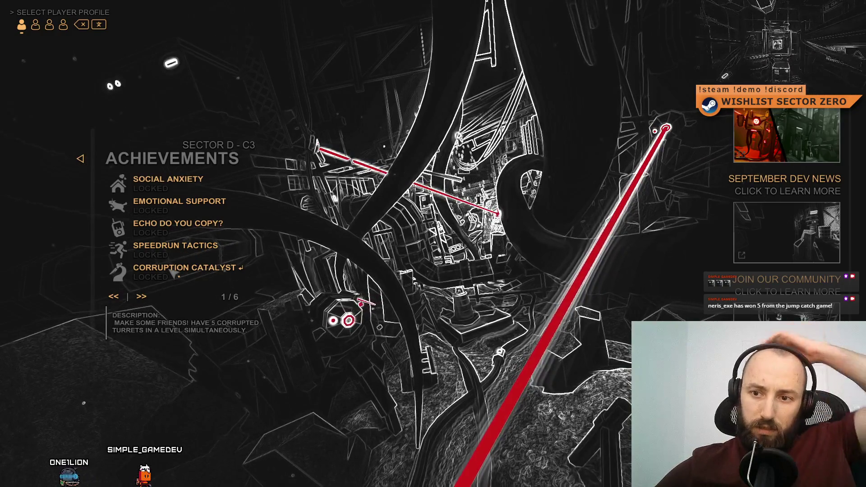
click(143, 297)
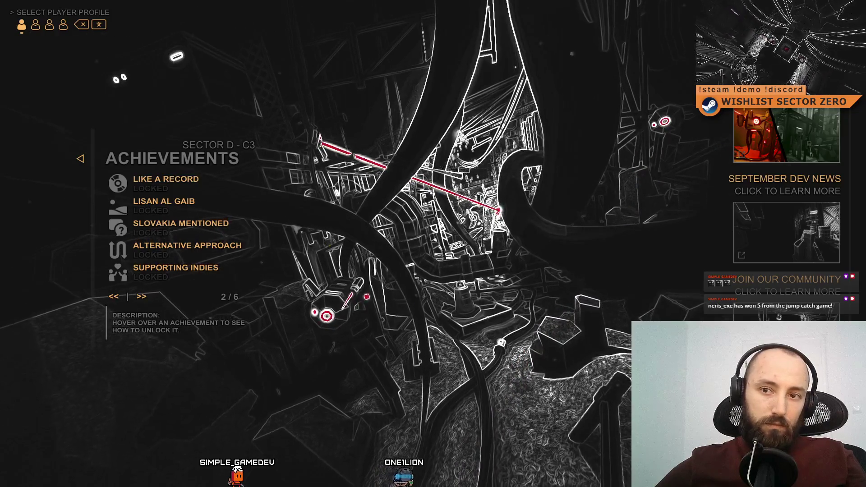
mouse_move(161, 180)
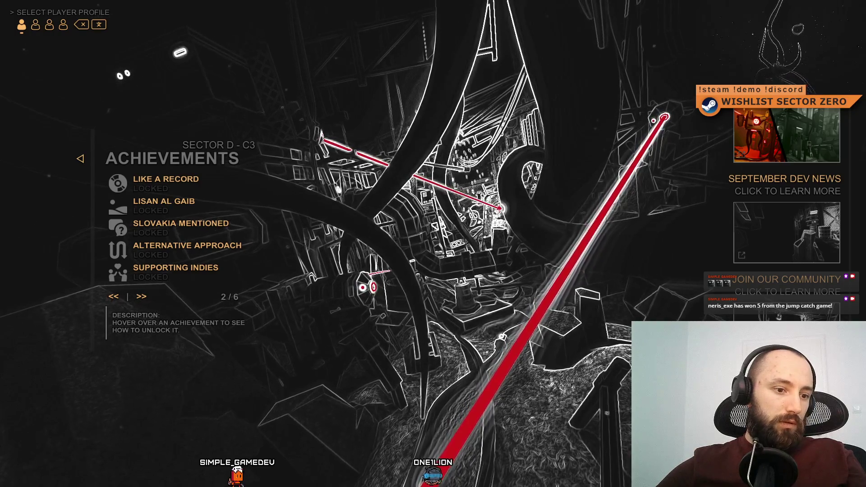
key(F11)
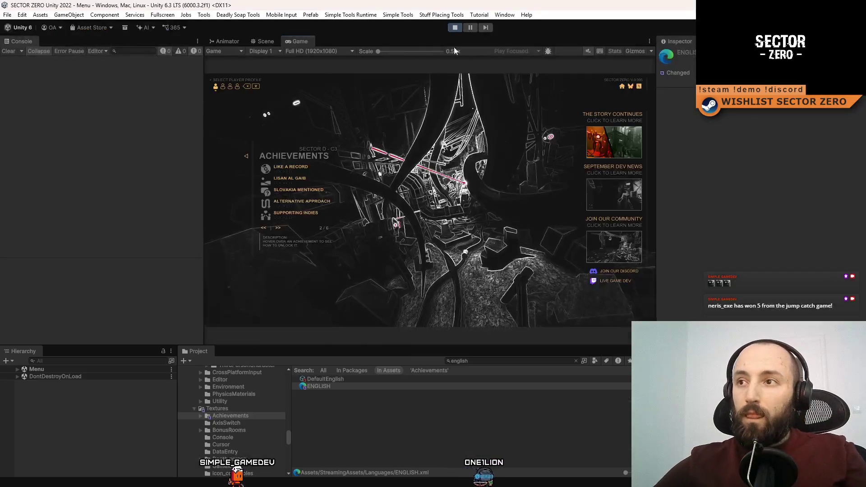
Stop play mode, reopen ENGLISH.xml maximized, and find the 'LIKE A RE' line of Achievement 7
click(454, 28)
double_click(349, 386)
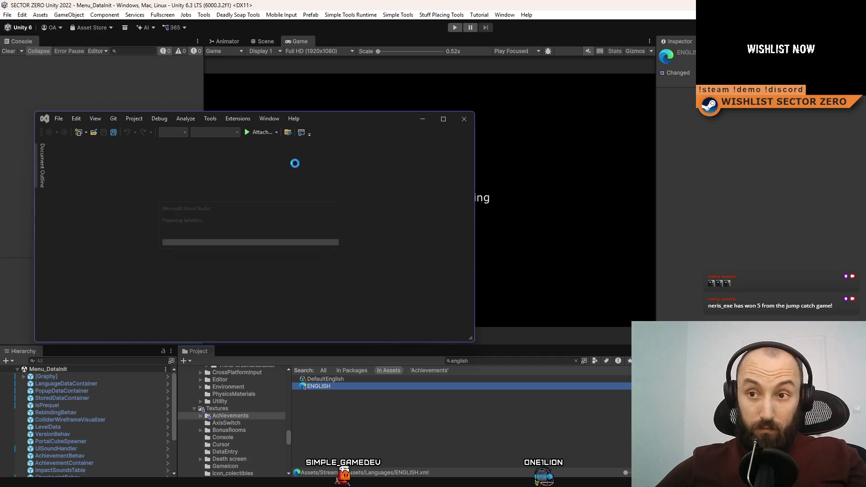
click(450, 118)
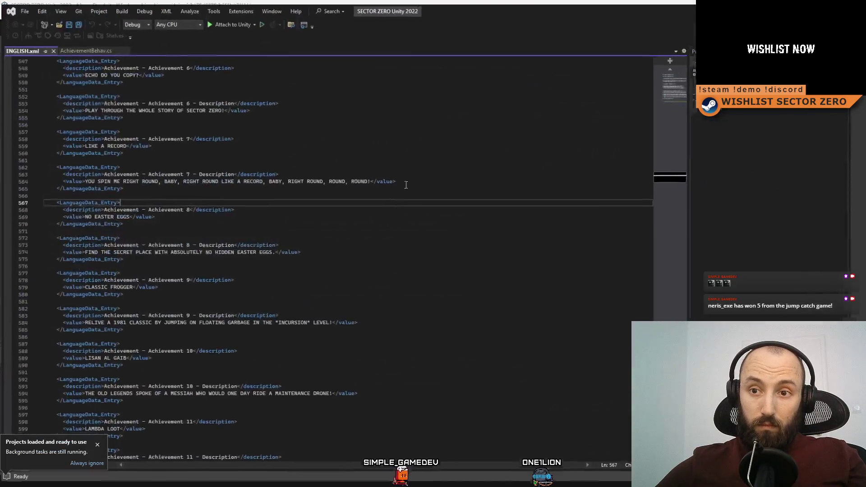
click(442, 259)
key(ctrl+f)
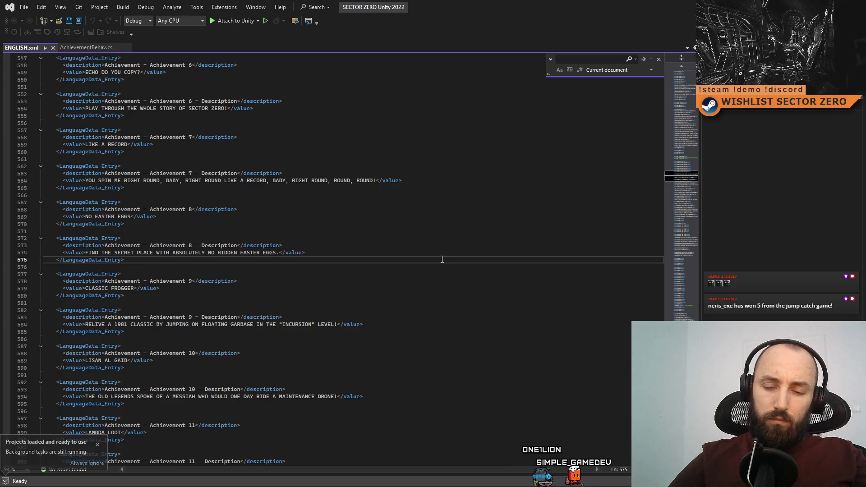
text(LIKE A RE)
click(243, 252)
click(241, 274)
click(237, 302)
Trim line 564 to end at 'LIKE A RECORD, BABY!', save, and start play mode in Unity
click(289, 295)
key(BackSpace)
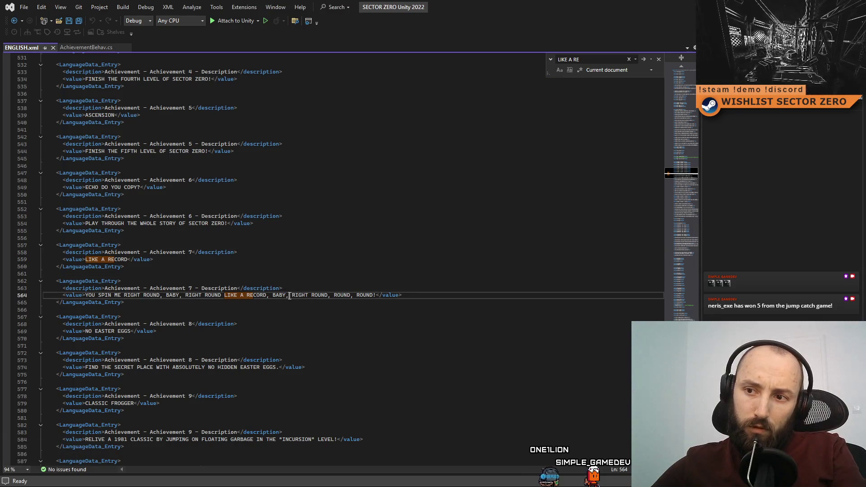
drag(287, 297, 370, 295)
key(BackSpace)
click(382, 318)
click(382, 252)
key(ctrl+s)
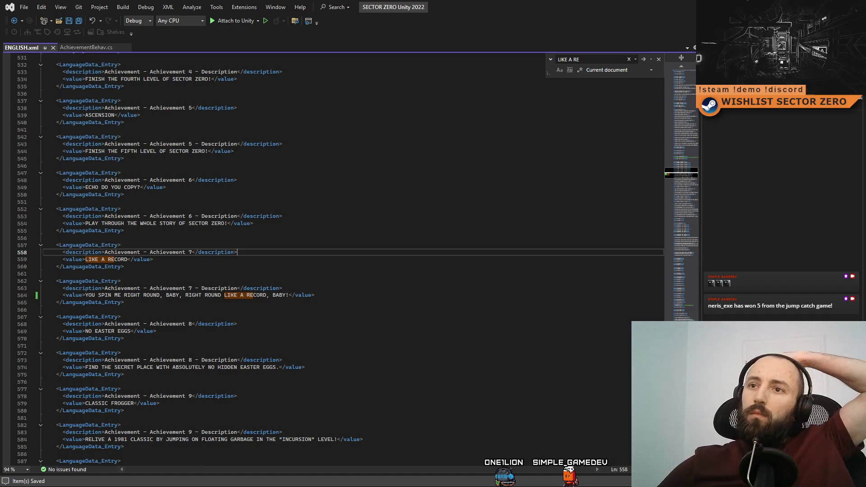
key(alt+Tab)
click(455, 28)
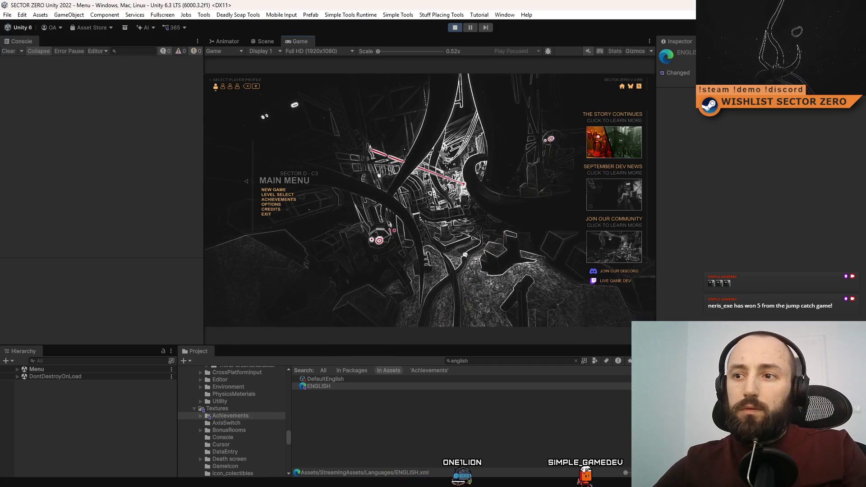
Show the game fullscreen on Achievements page 1 of 6, then return to ENGLISH.xml
key(F10)
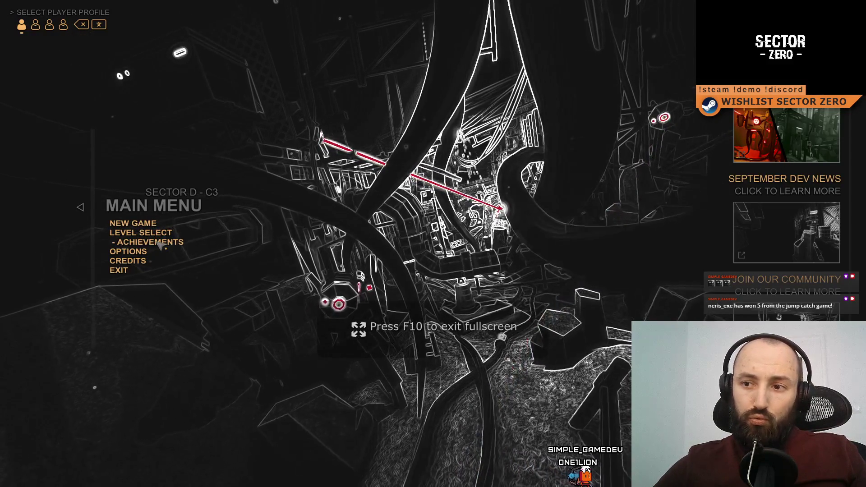
click(161, 245)
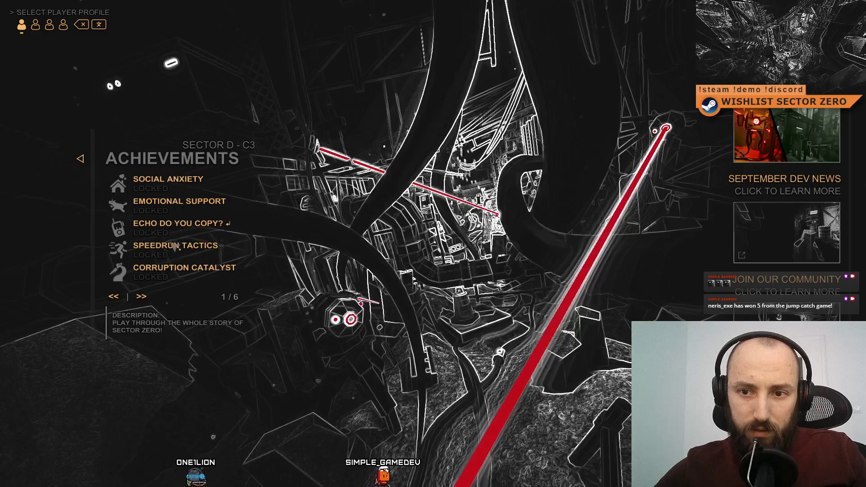
key(alt+Tab)
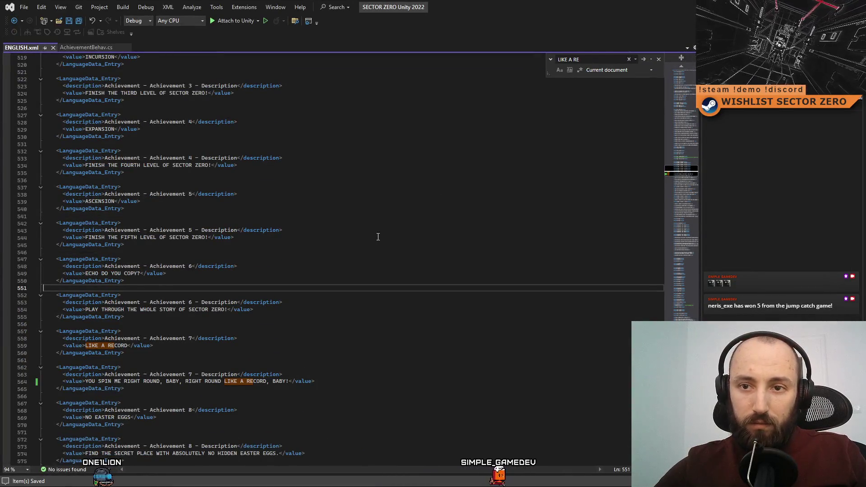
Find 'CORRUPTION CA' and delete the leading space before 'MAKE SOME FRIENDS!' on line 734
click(427, 225)
text(CORRUPTION CA)
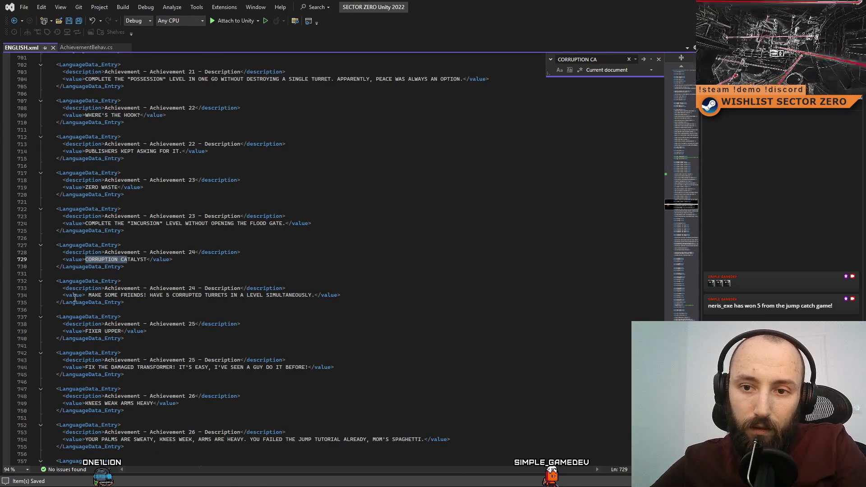
click(89, 295)
key(BackSpace)
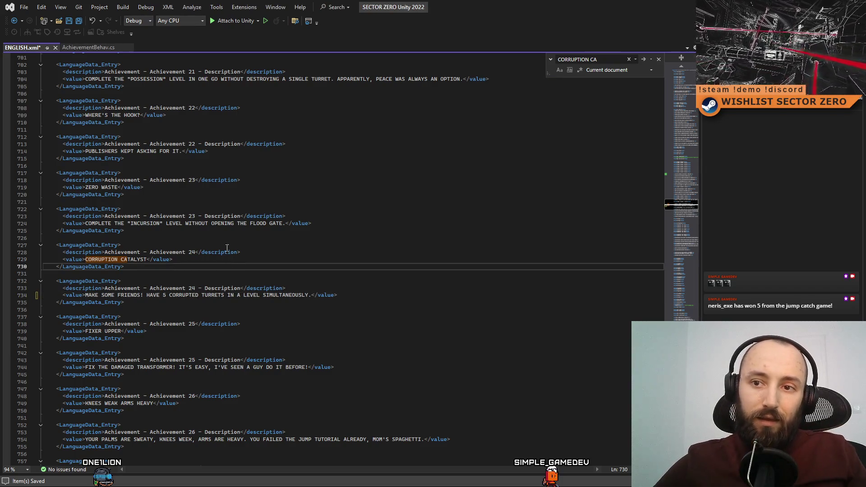
click(417, 194)
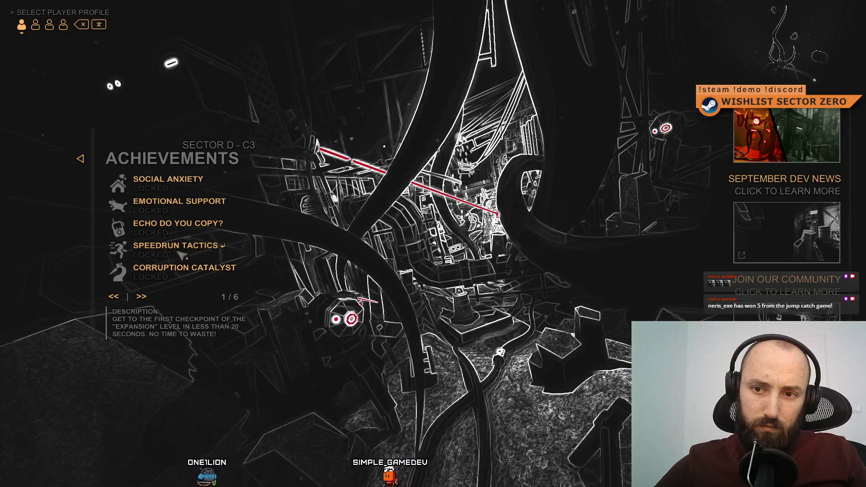
Page through the game's achievements from page 2 to page 4 of 6, then return to ENGLISH.xml
key(Right)
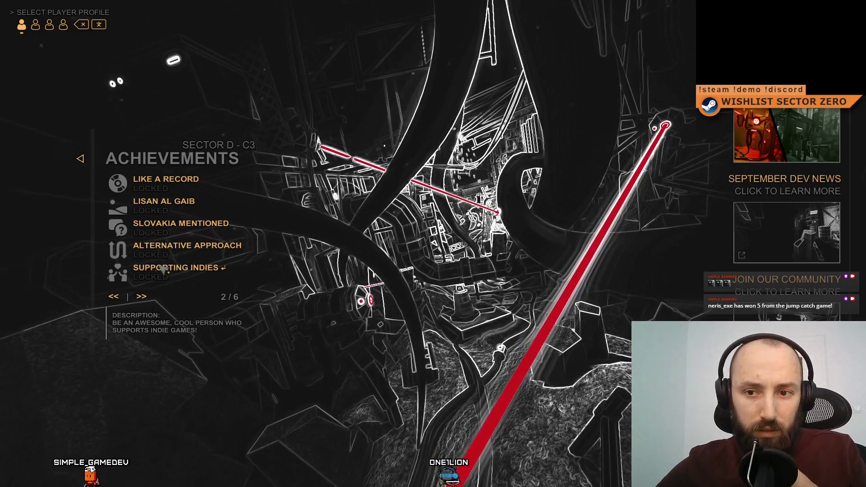
click(146, 298)
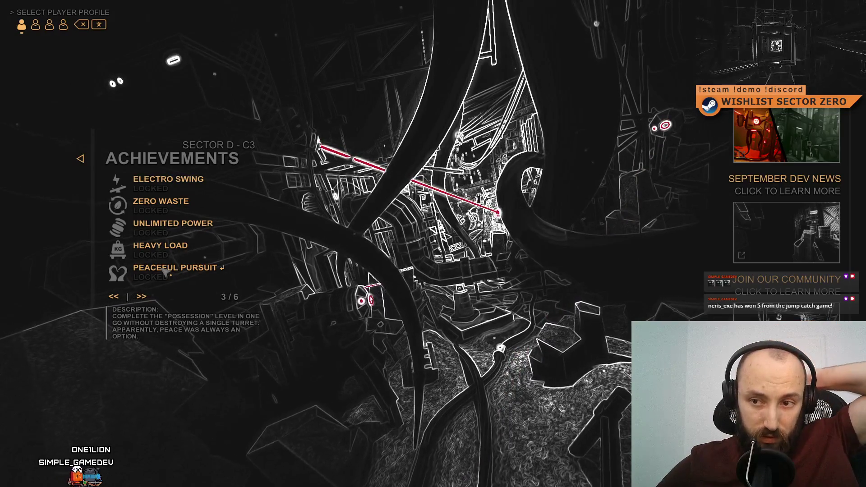
click(144, 298)
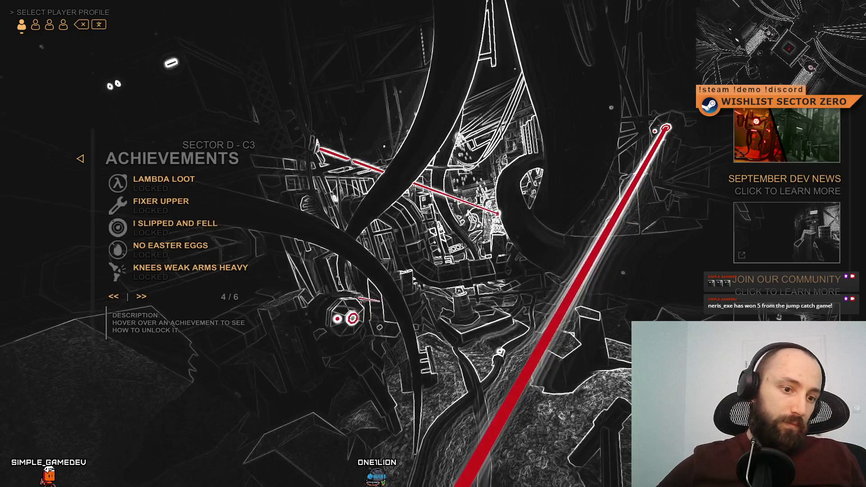
key(alt+Tab)
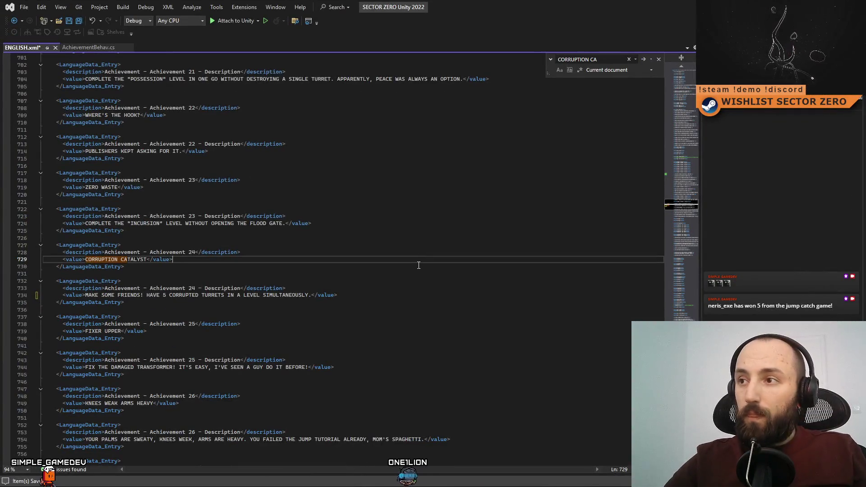
Find 'FIXER UP' and make Achievement 25's description begin 'FIND AND FIX'
key(ctrl+f)
text(FIXER )
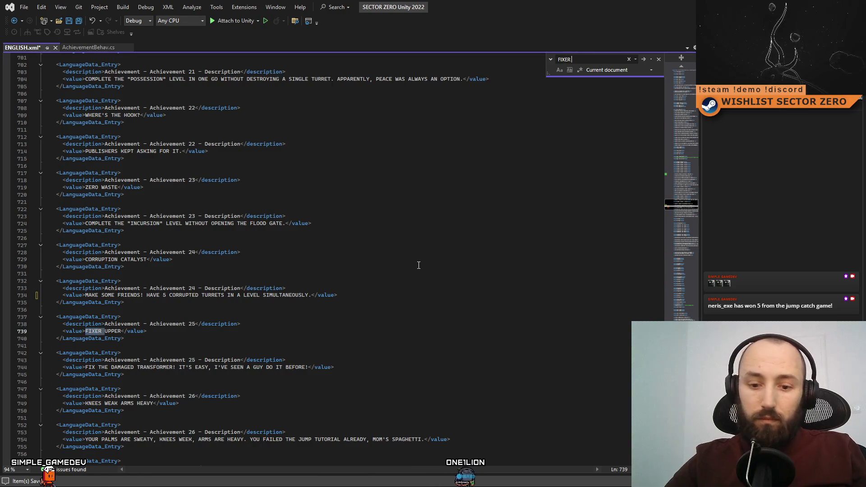
text(UPPER)
scroll(418, 265, down, 2)
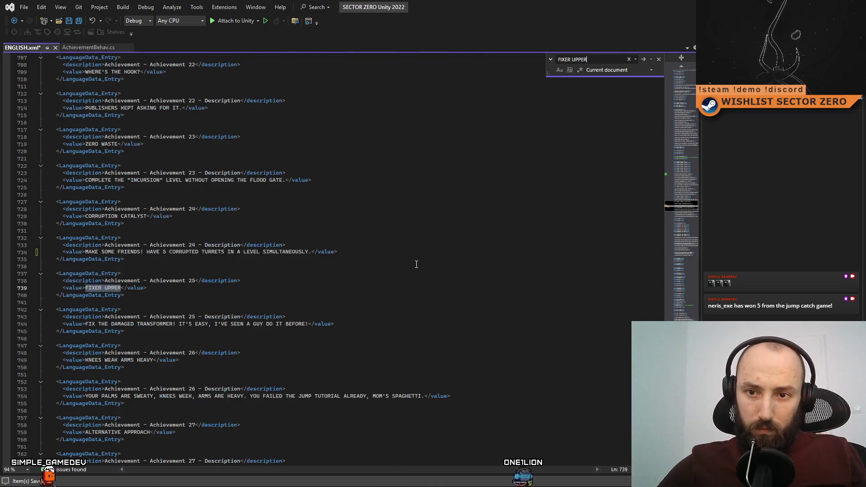
scroll(417, 264, down, 1)
click(87, 302)
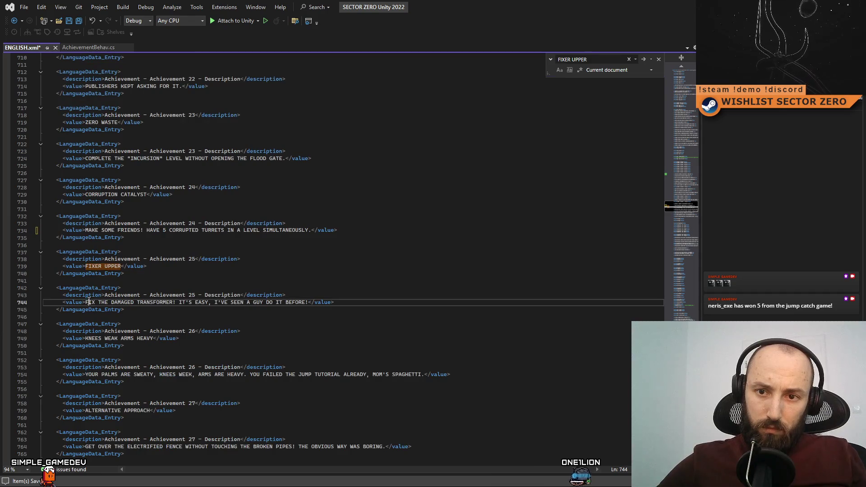
text(FIND AND F)
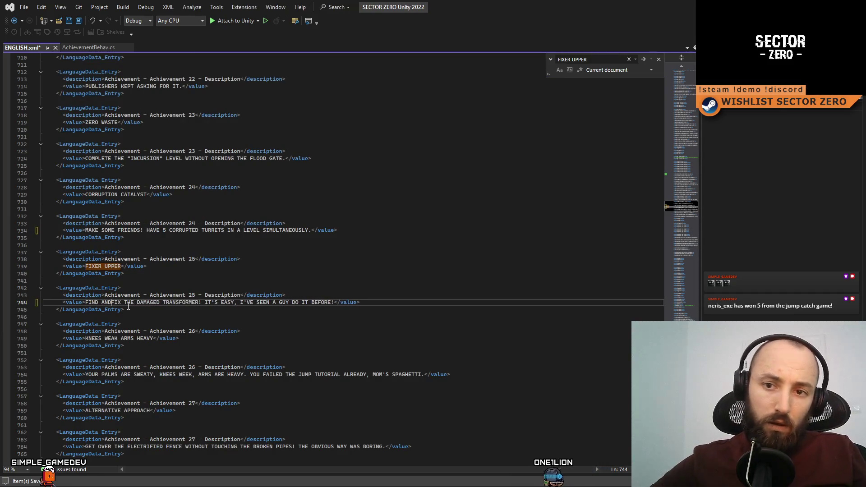
click(172, 312)
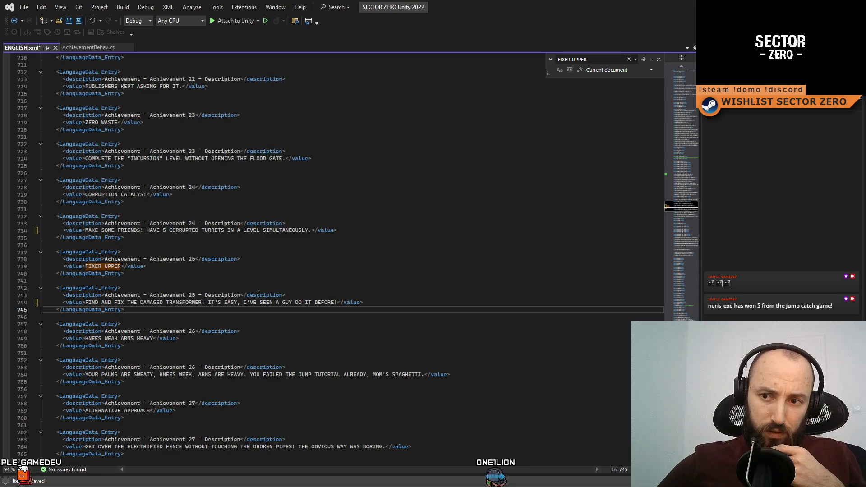
Change 'IT'S EASY' to 'IT'S FINE' in Achievement 25, save ENGLISH.xml, and return to the game
drag(208, 302, 243, 302)
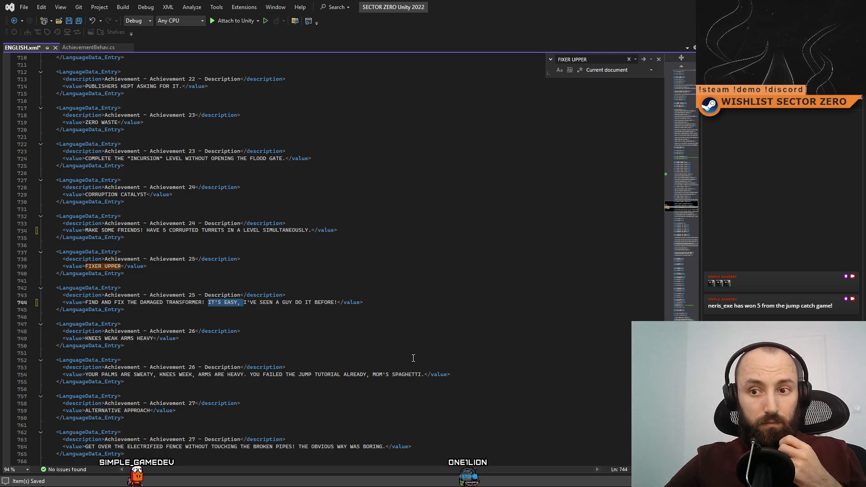
key(Right)
key(Left)
key(shift+Left)
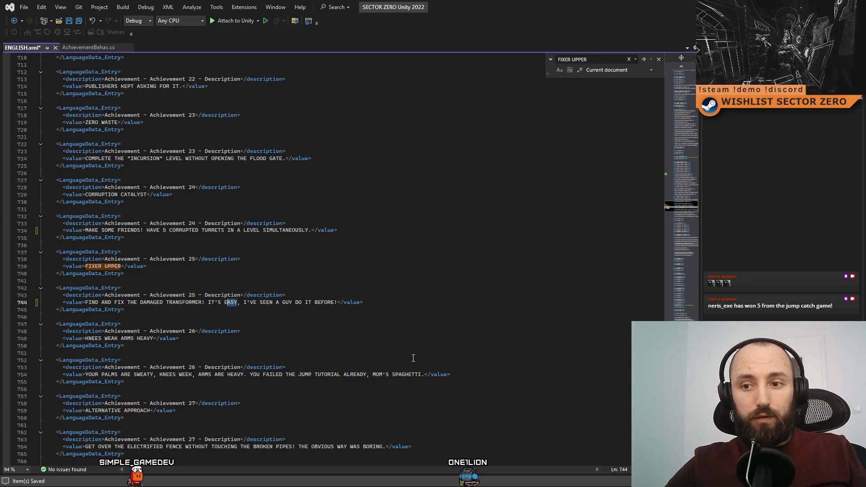
key(shift+Left)
text(FINE)
click(372, 245)
click(386, 302)
key(ctrl+s)
click(251, 340)
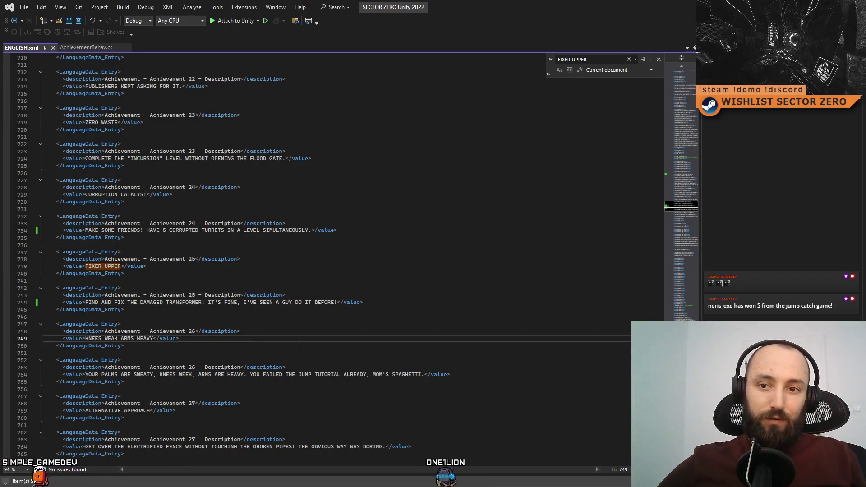
key(alt+Tab)
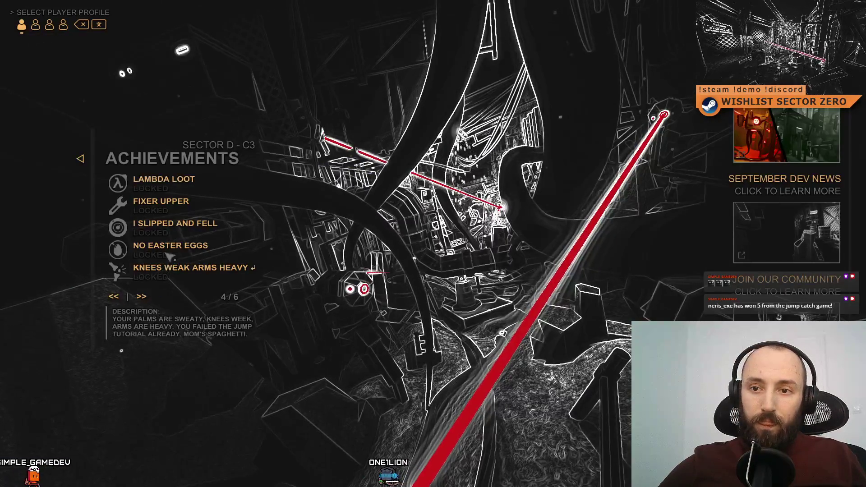
Check the Lambda Loot, I Slipped and Fell and No Easter Eggs descriptions in the game
mouse_move(164, 181)
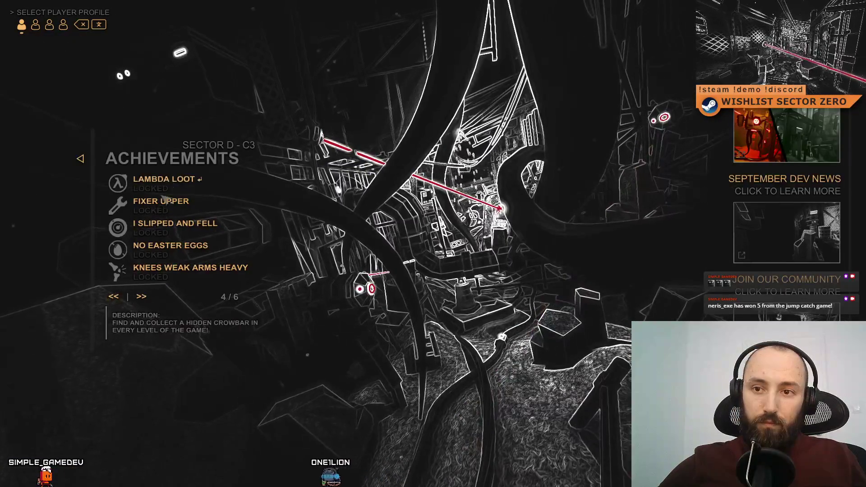
mouse_move(160, 227)
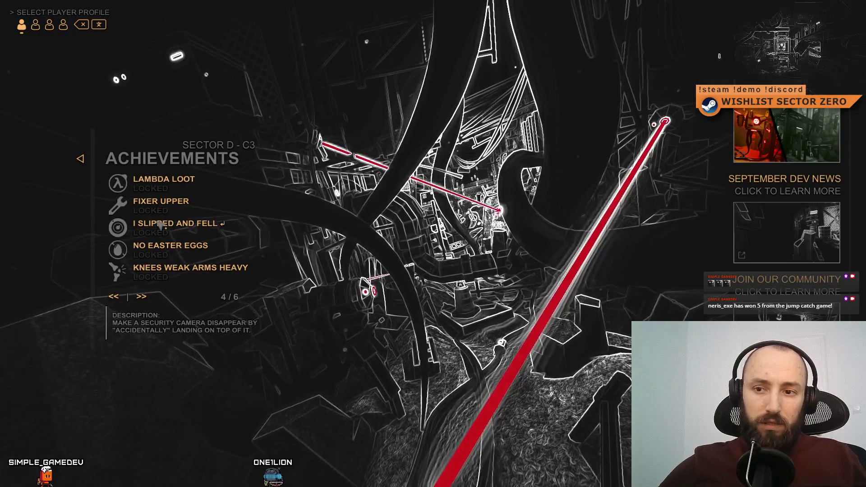
mouse_move(181, 244)
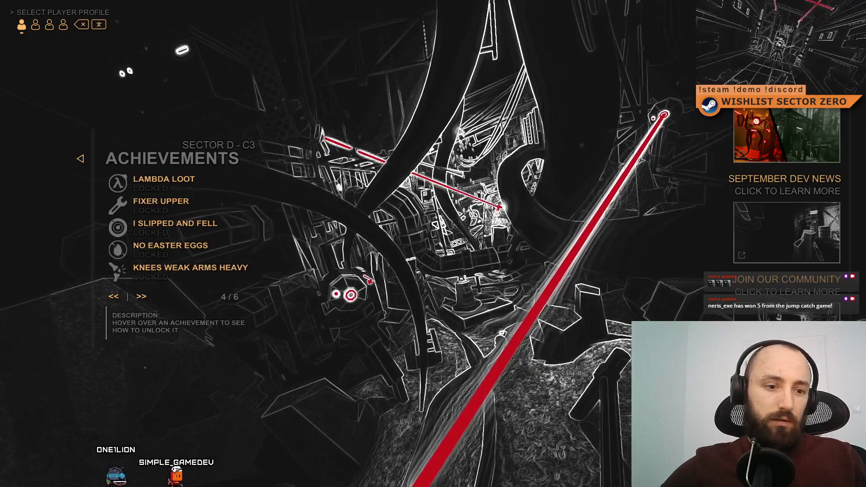
key(alt+Tab)
Find 'ACCI' and remove both quote marks around ACCIDENTALLY on line 644
text(ACCI)
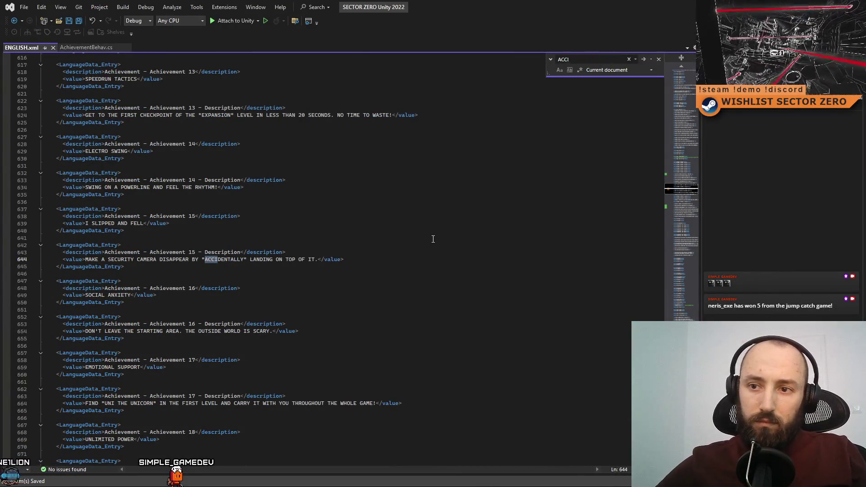
click(247, 260)
key(BackSpace)
click(205, 260)
key(BackSpace)
click(445, 290)
Save ENGLISH.xml and advance the game's achievements to page 5 of 6
key(ctrl+s)
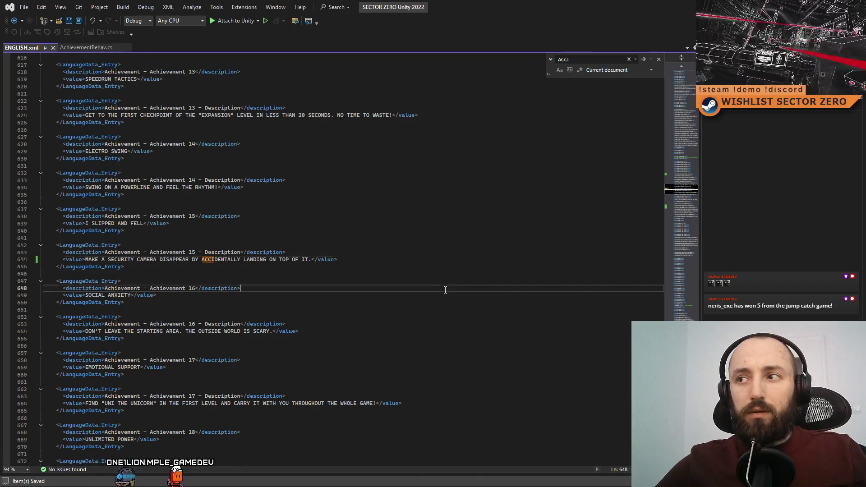
key(alt+Tab)
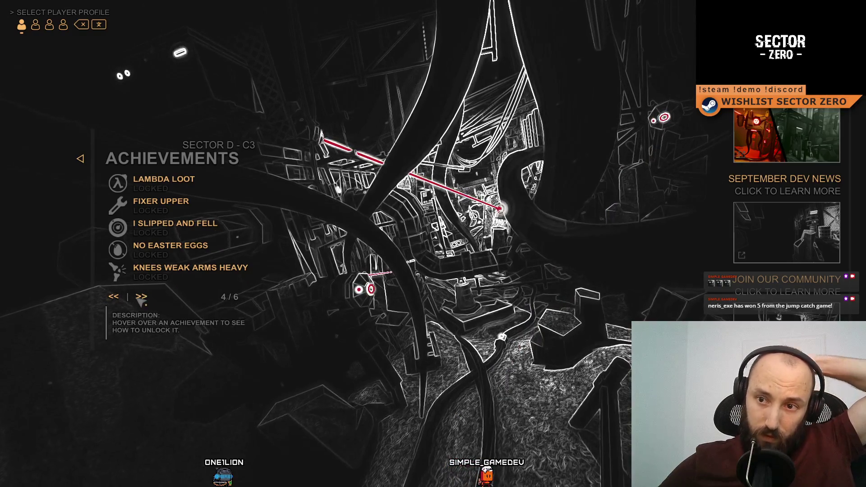
click(150, 295)
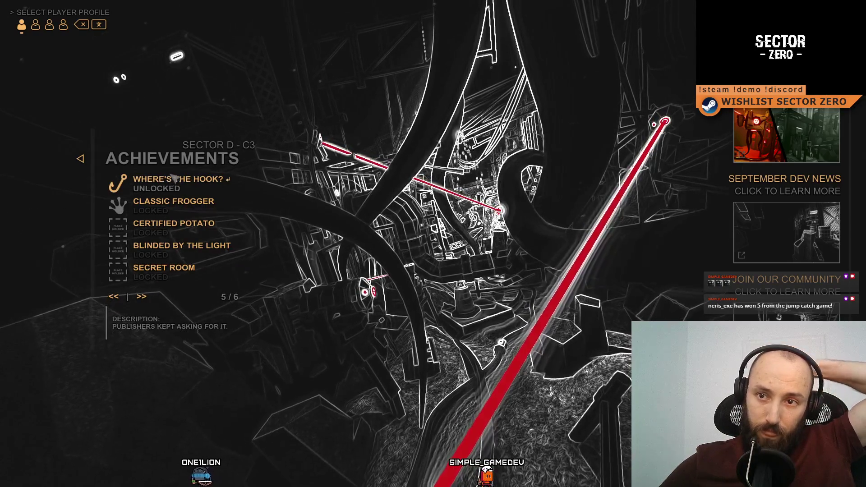
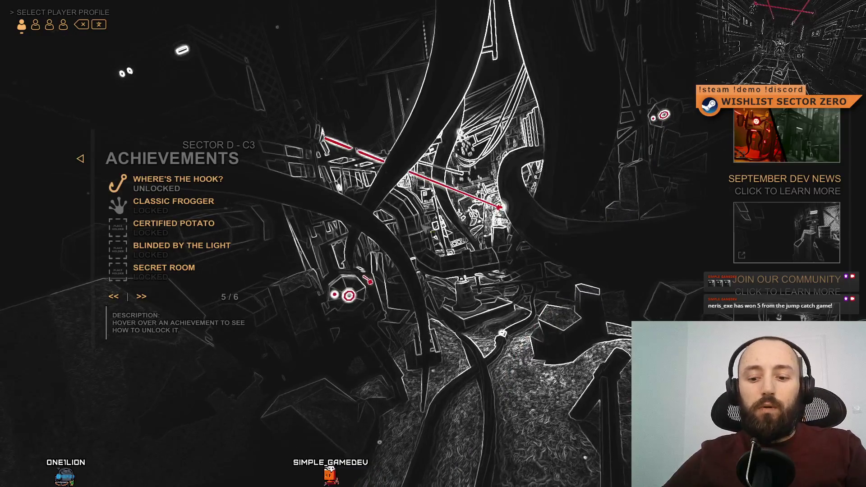
Exit fullscreen and stop play mode, briefly checking the language file in Visual Studio
key(F11)
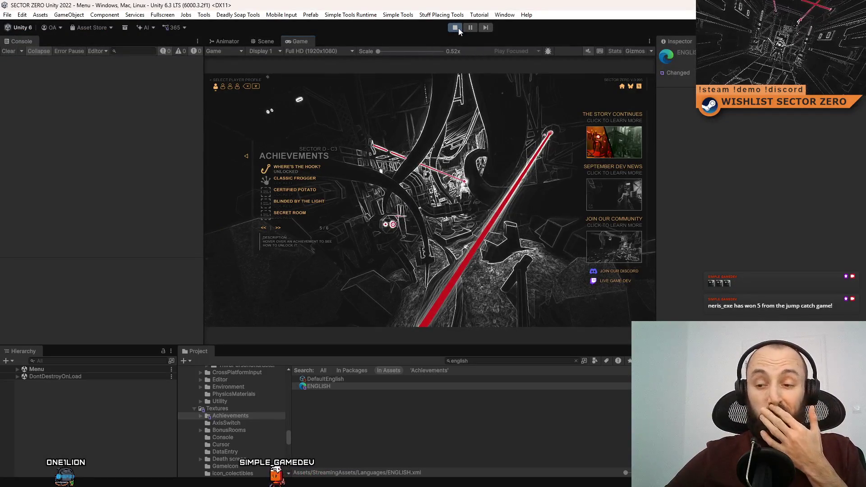
click(455, 28)
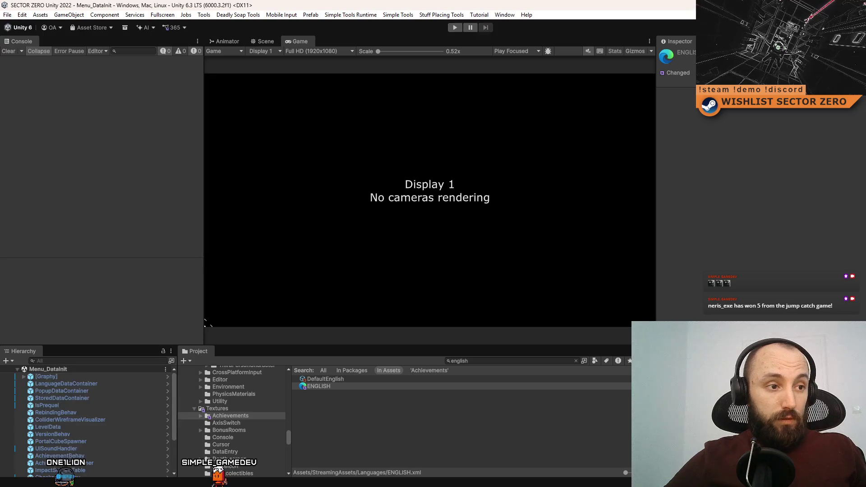
key(alt+Tab)
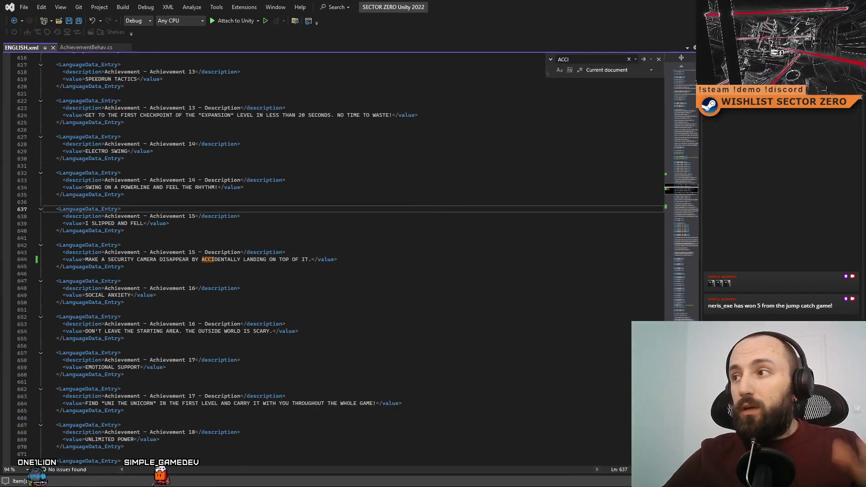
key(alt+Tab)
Search the Project for 'prequel' and open the Level Prequel 4 scene
click(513, 362)
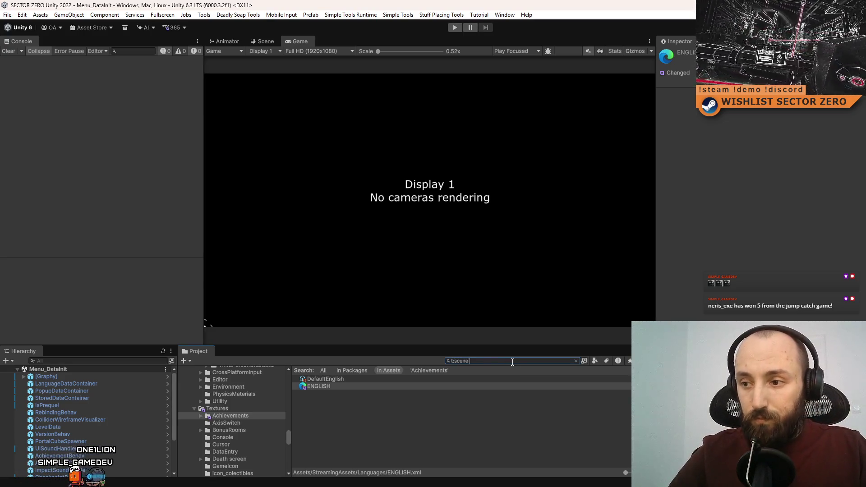
text(prequel)
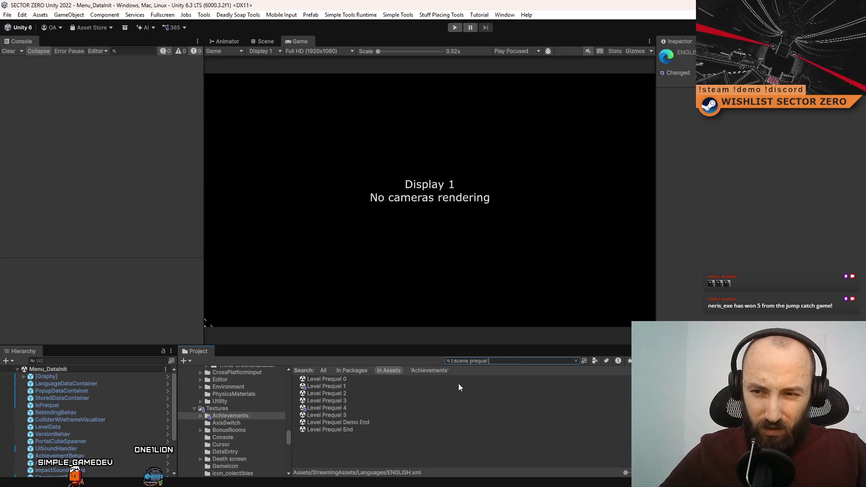
click(365, 407)
click(370, 414)
click(380, 403)
click(363, 409)
double_click(363, 409)
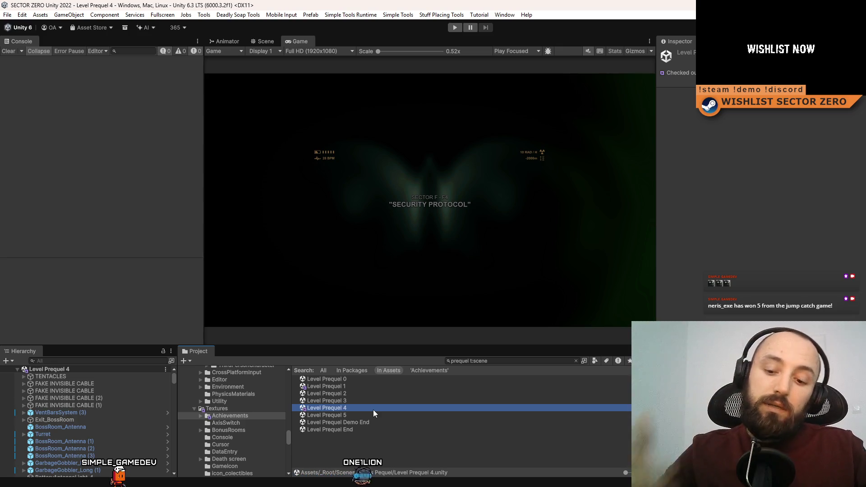
Play-test Level Prequel 4, then stop and open Level Prequel 2
click(511, 183)
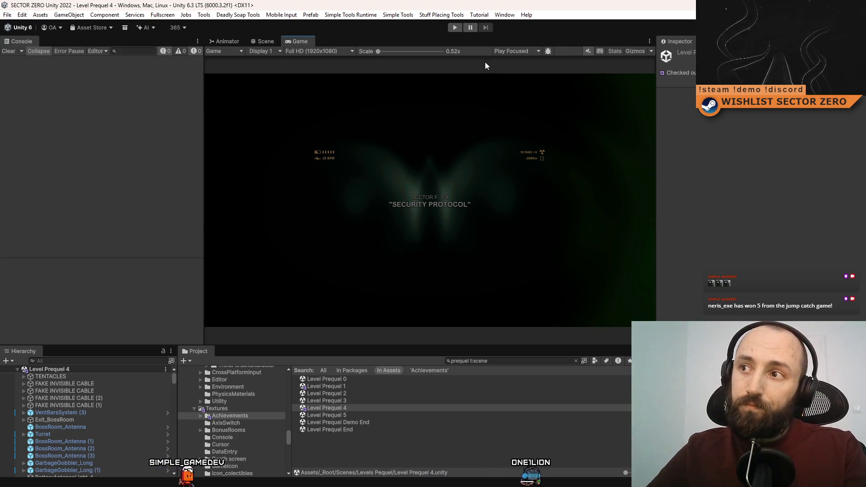
click(454, 27)
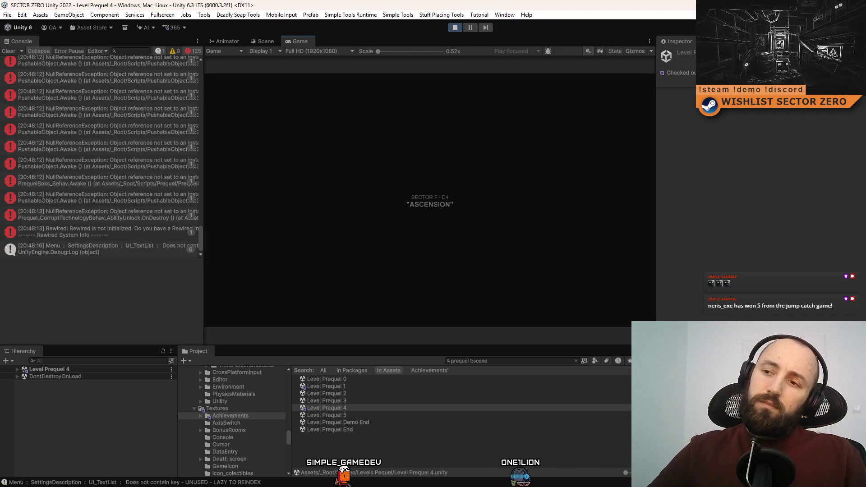
click(10, 52)
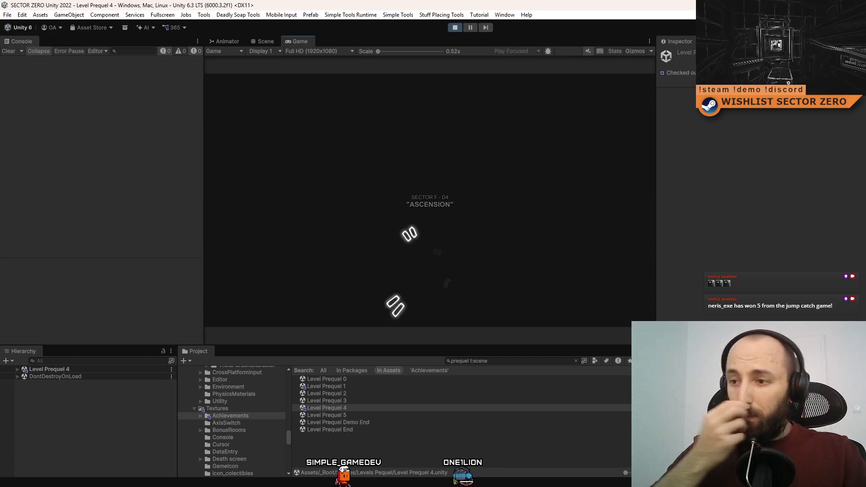
key(F10)
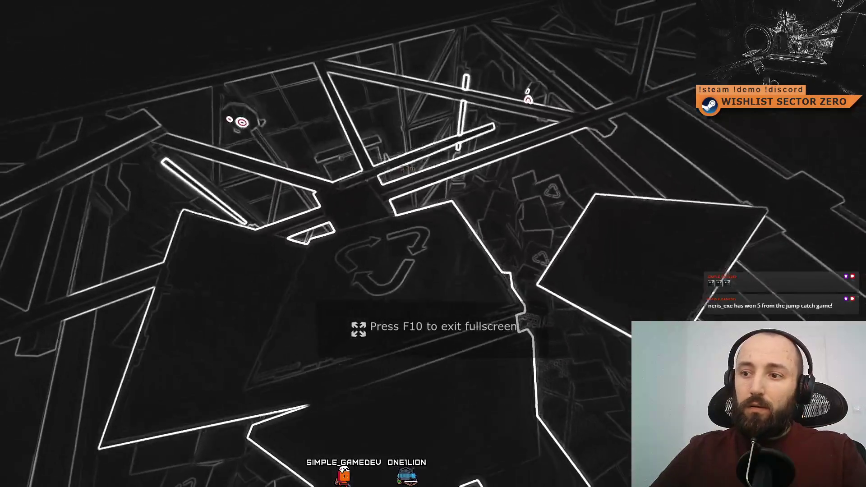
key(F10)
click(456, 28)
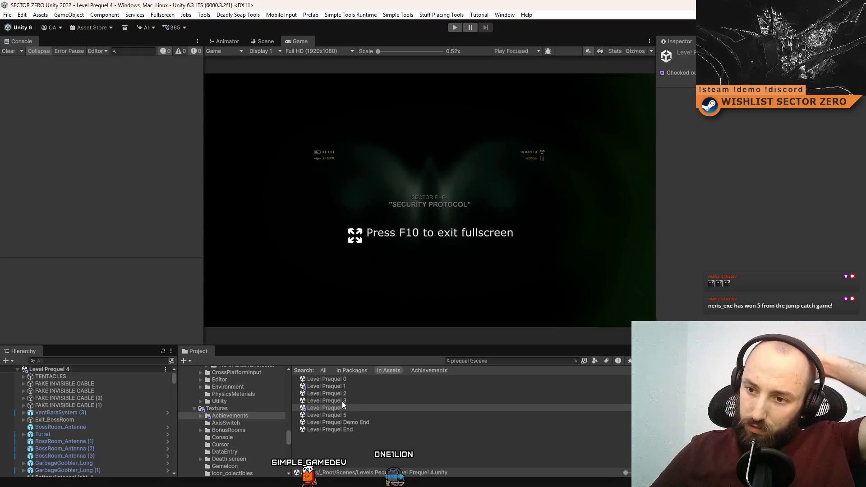
click(348, 400)
double_click(360, 393)
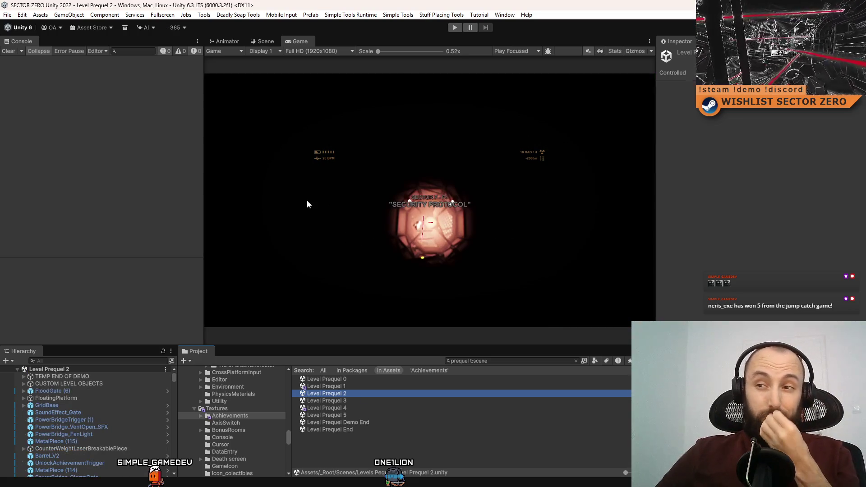
Frame the UnlockAchievementTrigger_Frogger object in the Scene view and review its 15-second stay timer
click(265, 42)
mouse_move(428, 221)
mouse_down()
mouse_move(387, 213)
mouse_move(474, 65)
mouse_move(344, 166)
mouse_move(35, 40)
mouse_move(649, 120)
mouse_move(612, 44)
mouse_move(474, 136)
mouse_move(652, 112)
mouse_move(422, 166)
mouse_move(452, 206)
mouse_up()
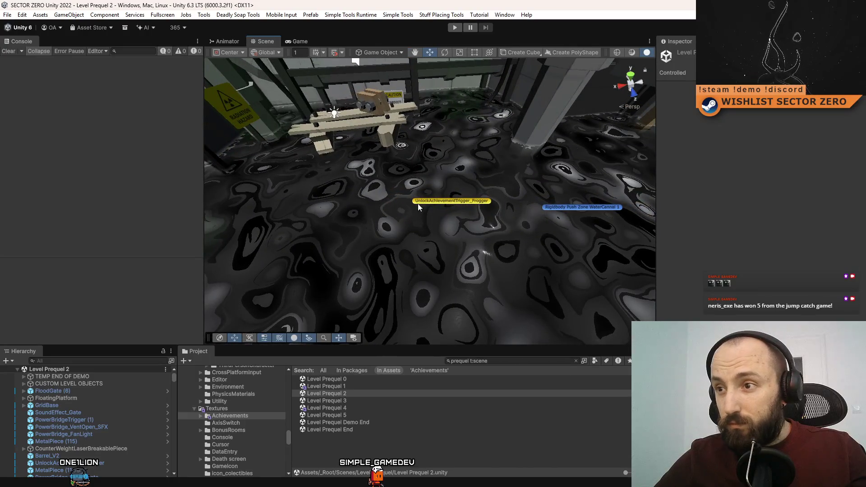
click(418, 204)
key(f)
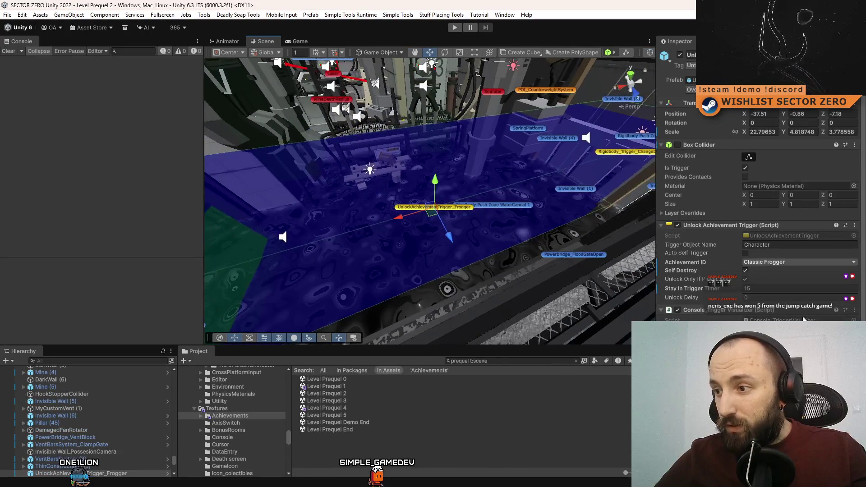
scroll(803, 318, down, 5)
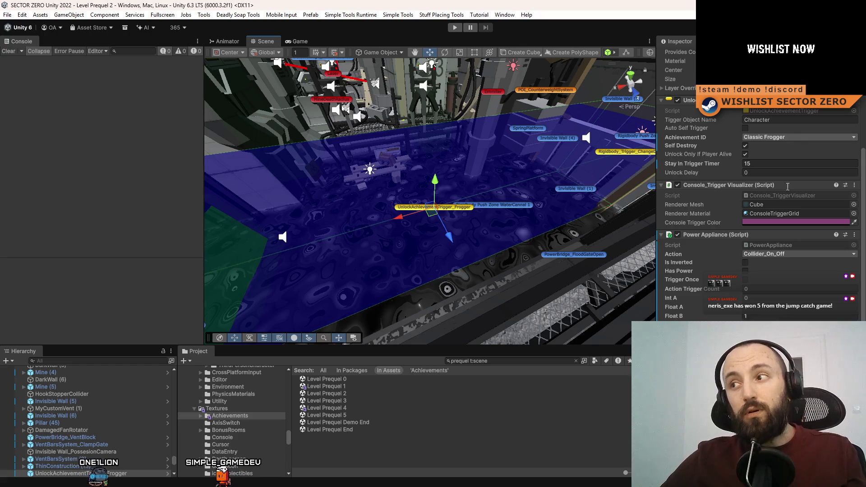
Deselect the trigger and return to ENGLISH.xml in Visual Studio
click(467, 450)
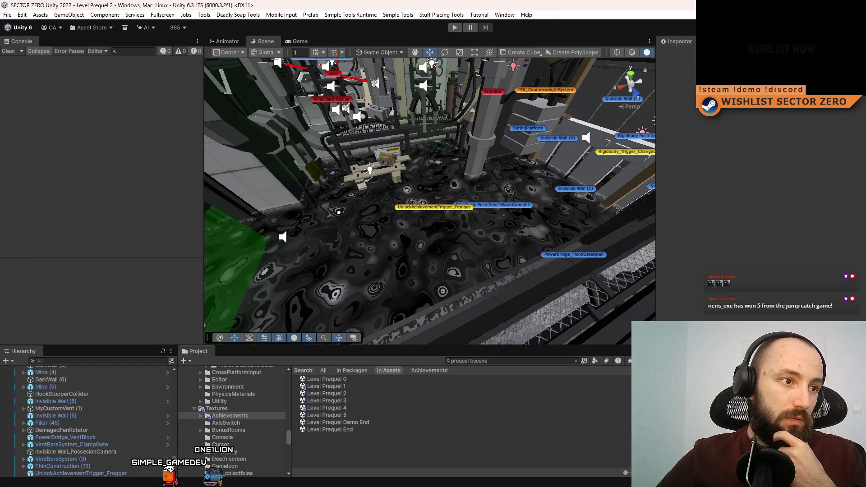
key(alt+Tab)
click(269, 215)
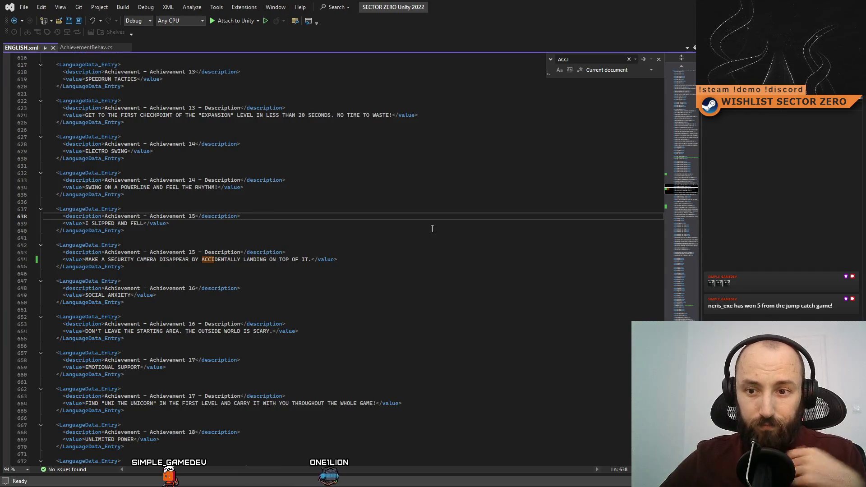
Find 'CLASSI' in ENGLISH.xml to locate the Achievement 9 entry
key(ctrl+f)
text(CLASSI)
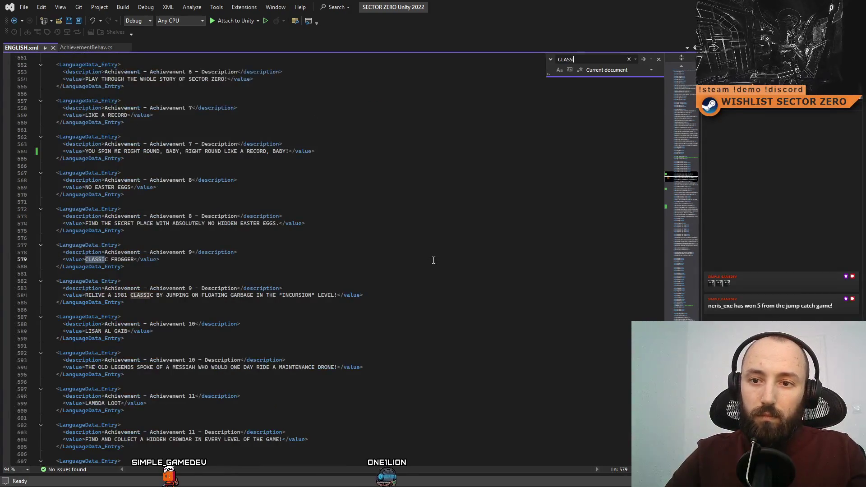
key(alt+Tab)
click(395, 249)
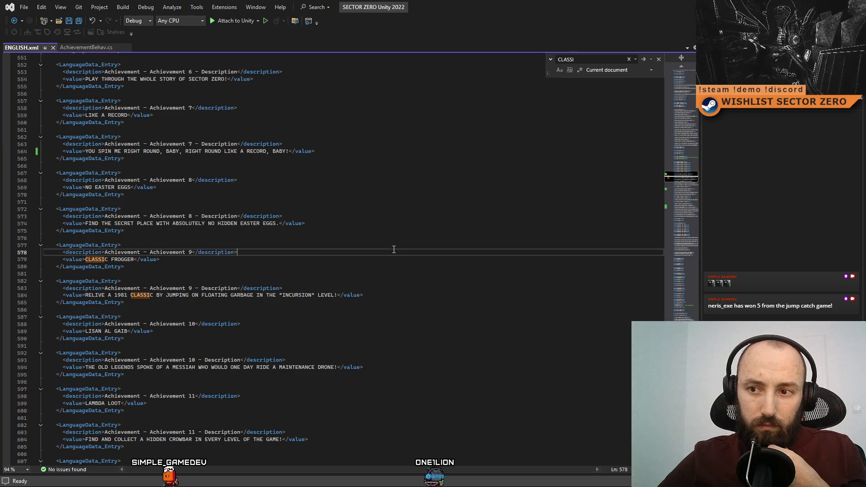
click(287, 249)
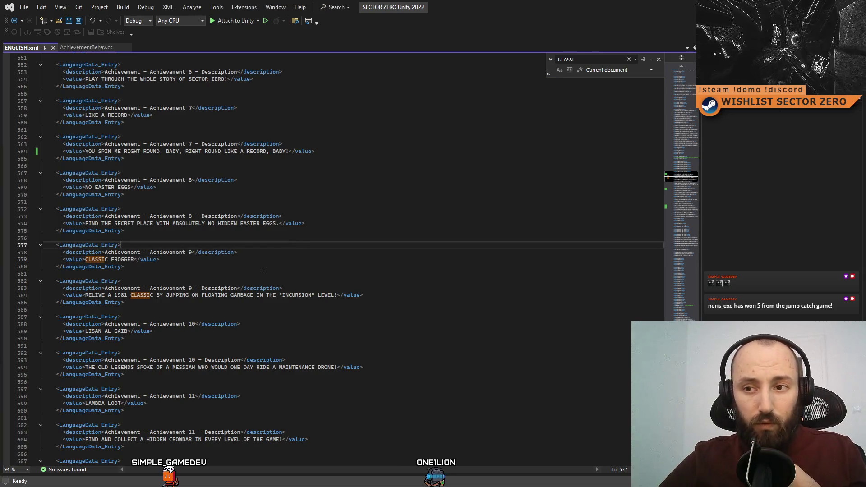
Extend the Achievement 9 description to end 'FOR AT LEAST 15 SECONDS!', then return to Unity
click(335, 296)
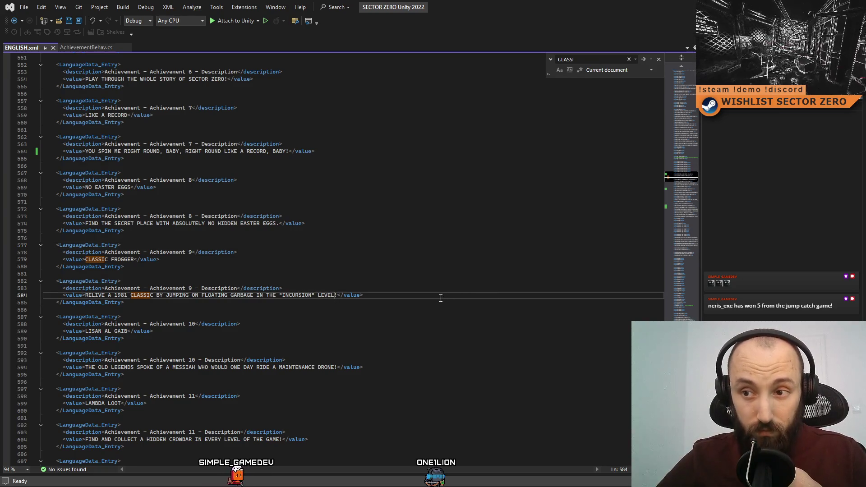
text(FOR 15 SEC)
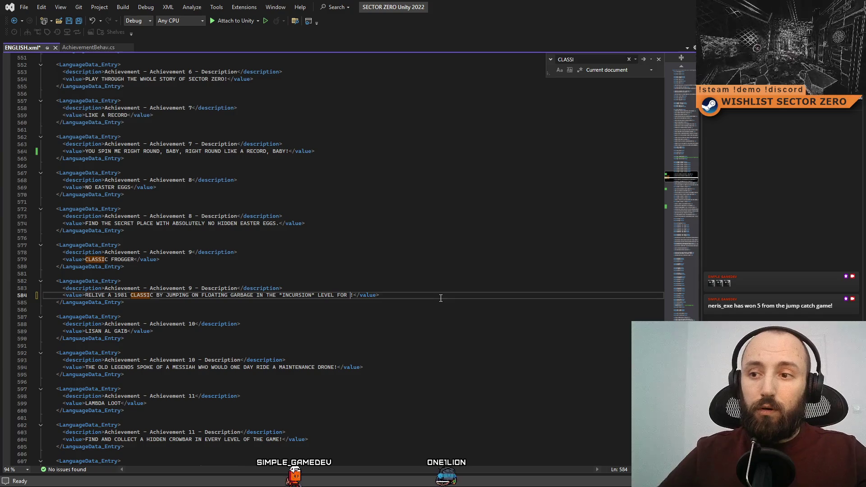
text(ONDS STR)
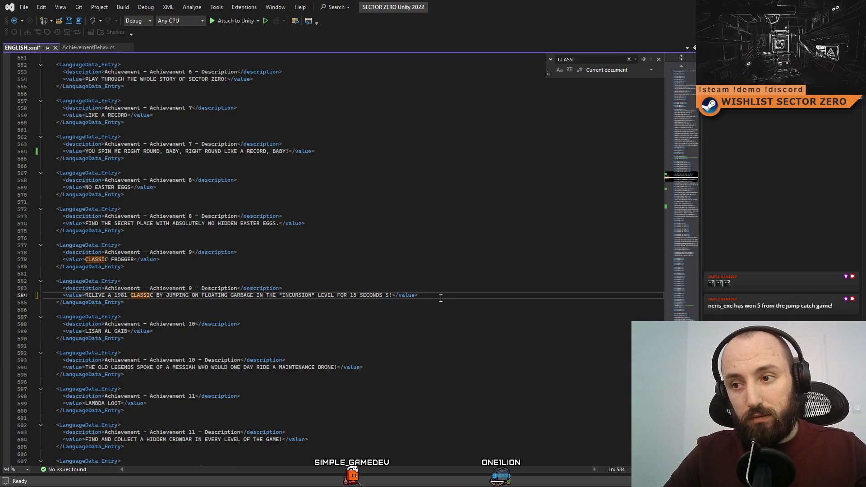
text(AIGHT)
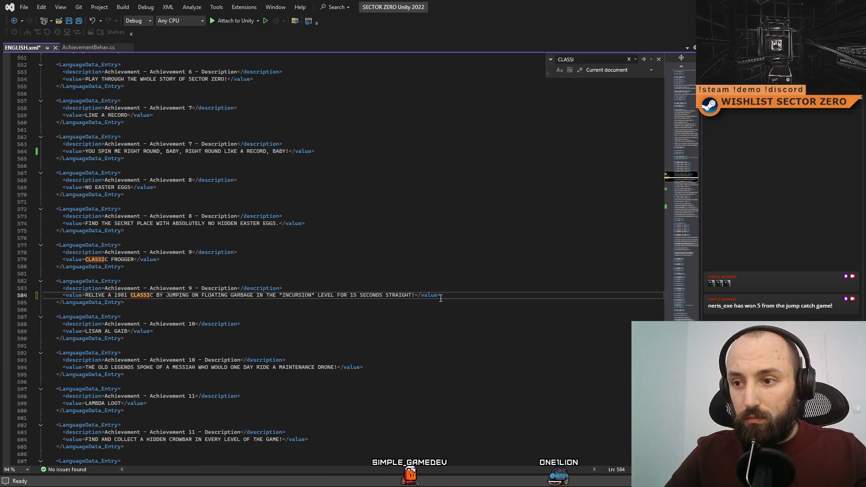
key(Down)
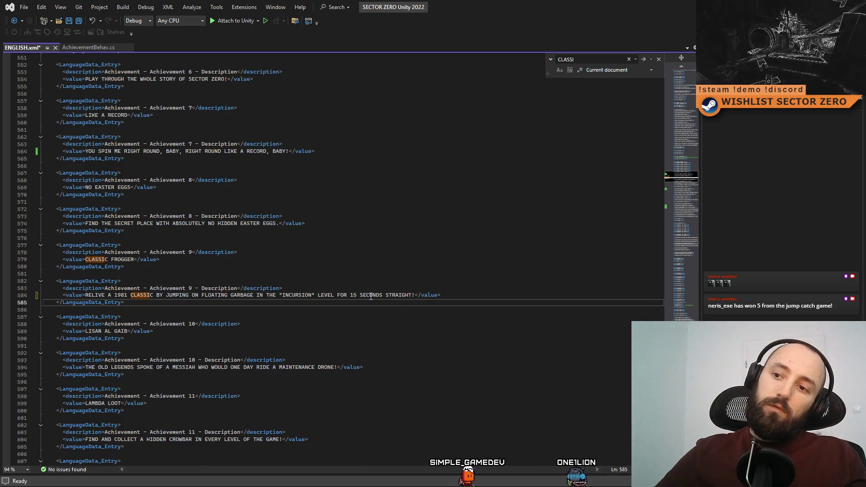
double_click(351, 295)
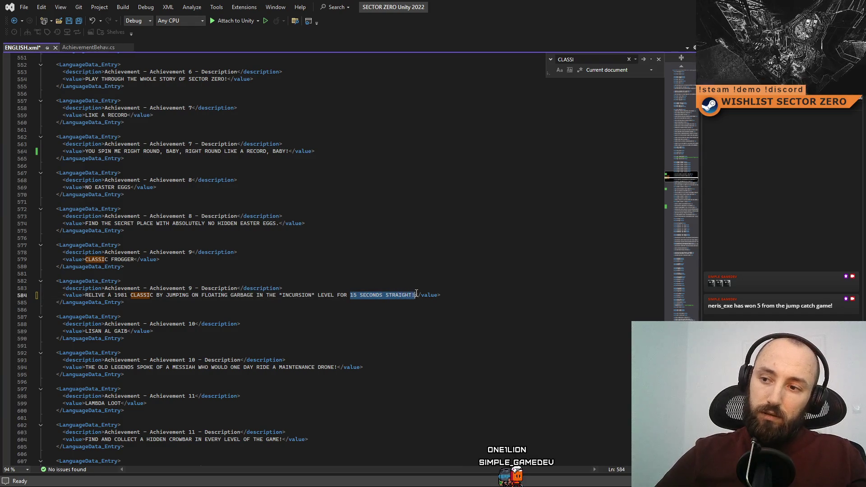
text(AT LEAST)
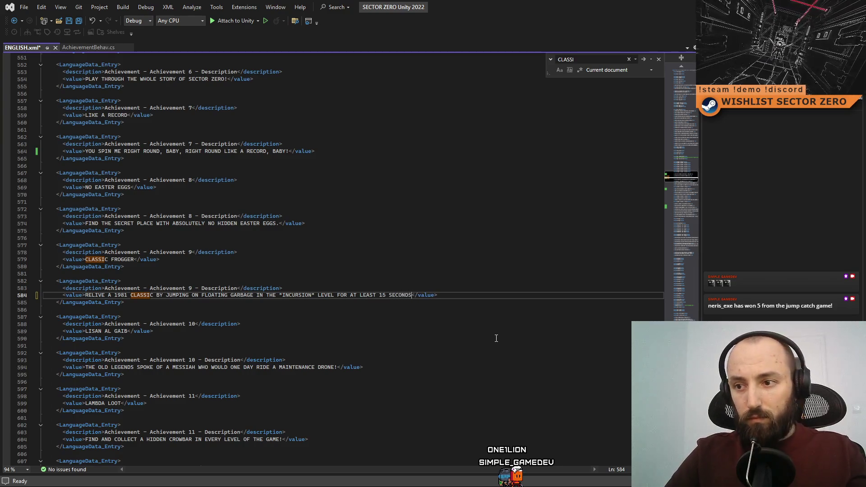
click(457, 327)
click(420, 306)
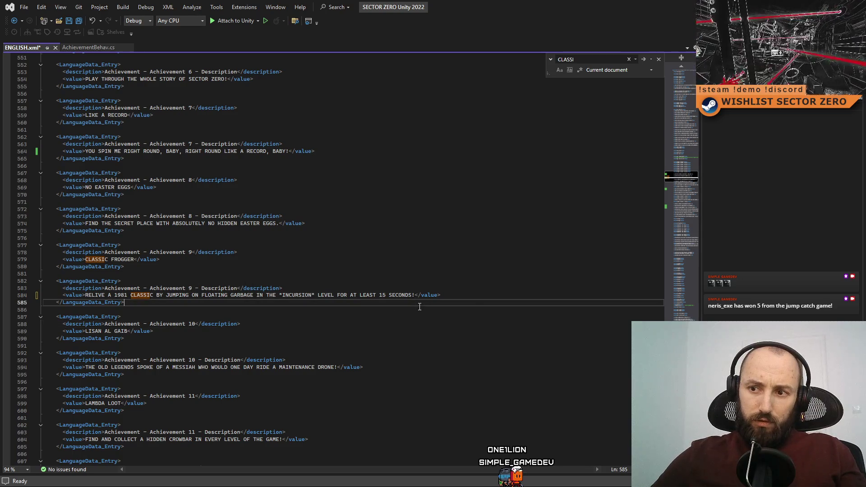
drag(125, 303, 43, 274)
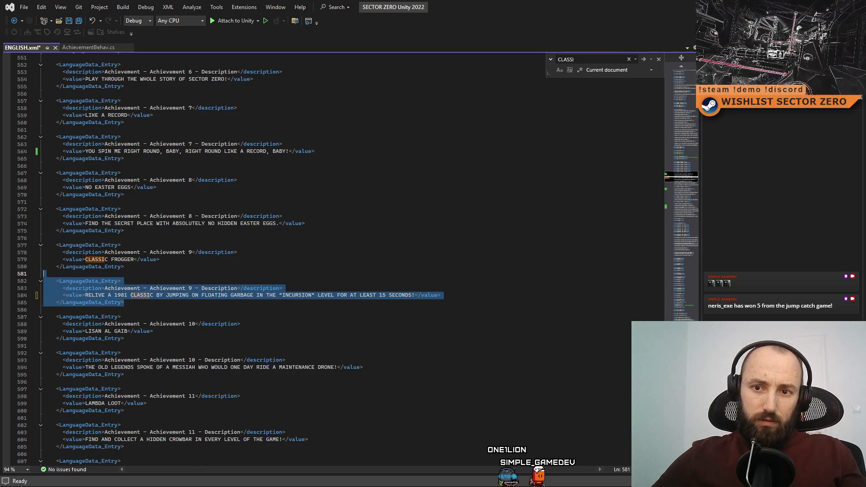
key(alt+Tab)
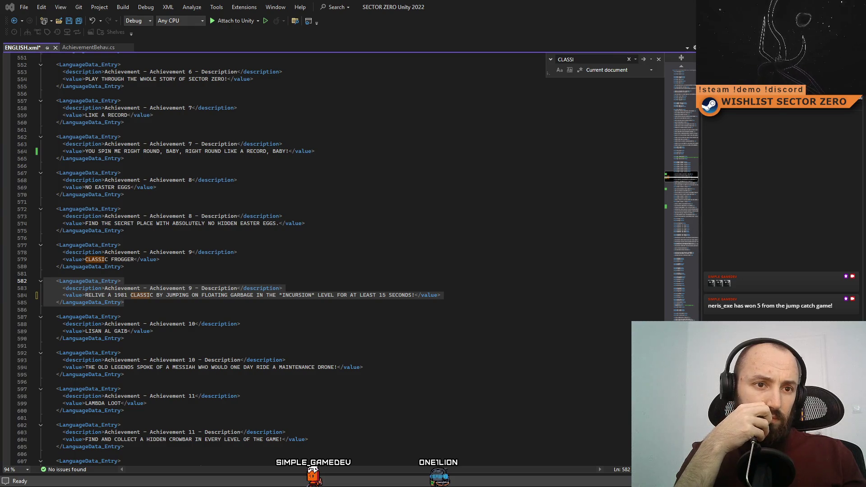
key(alt+Tab)
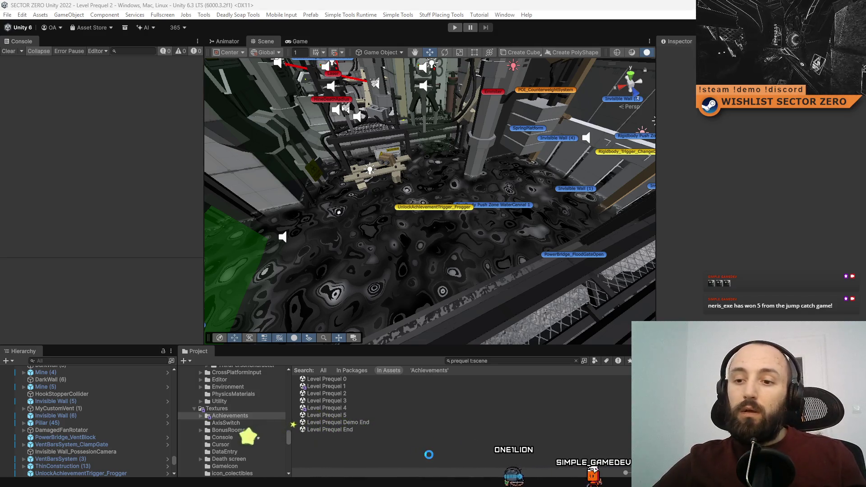
Back in Unity, open the Menu_DataInit scene from the Project search results
key(alt+Tab)
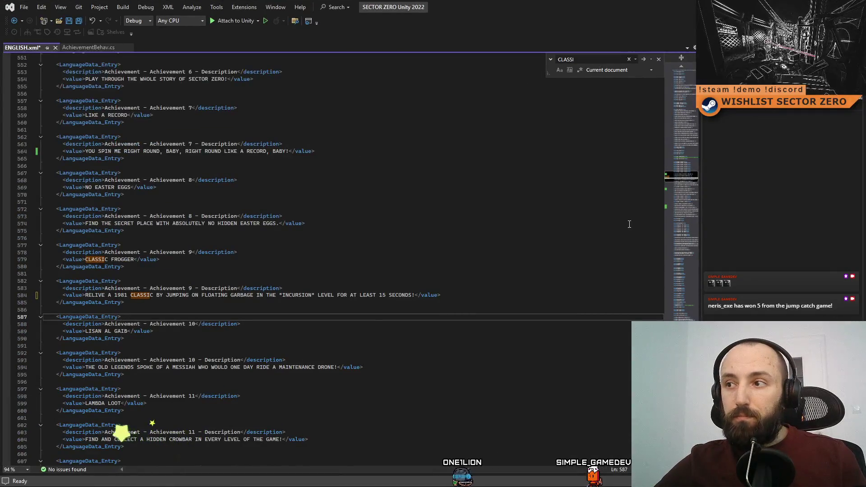
key(alt+Tab)
mouse_move(298, 126)
mouse_down()
mouse_move(495, 207)
mouse_move(339, 49)
mouse_up()
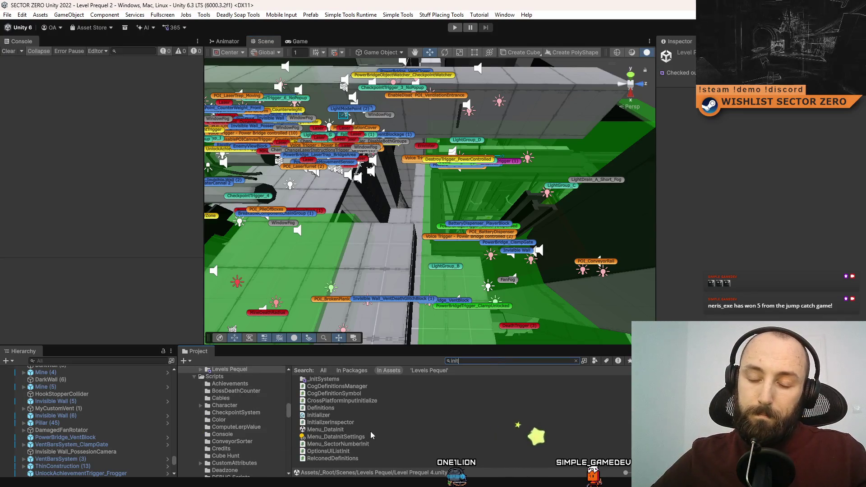
click(372, 430)
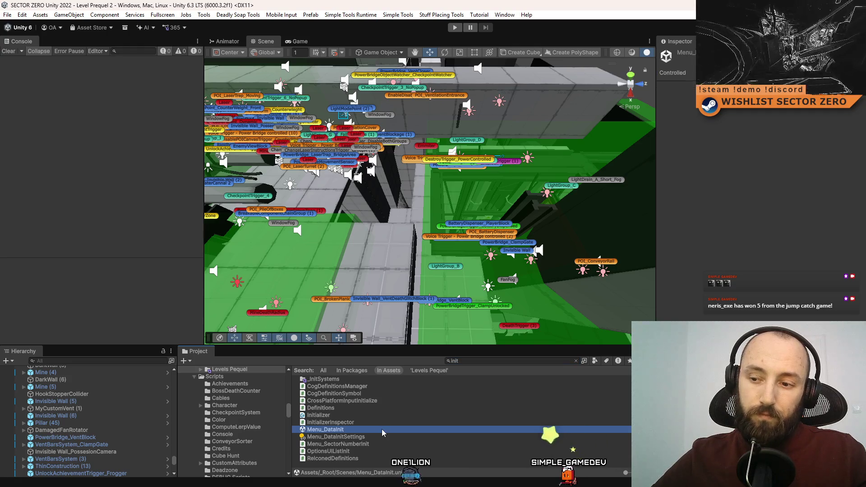
double_click(382, 429)
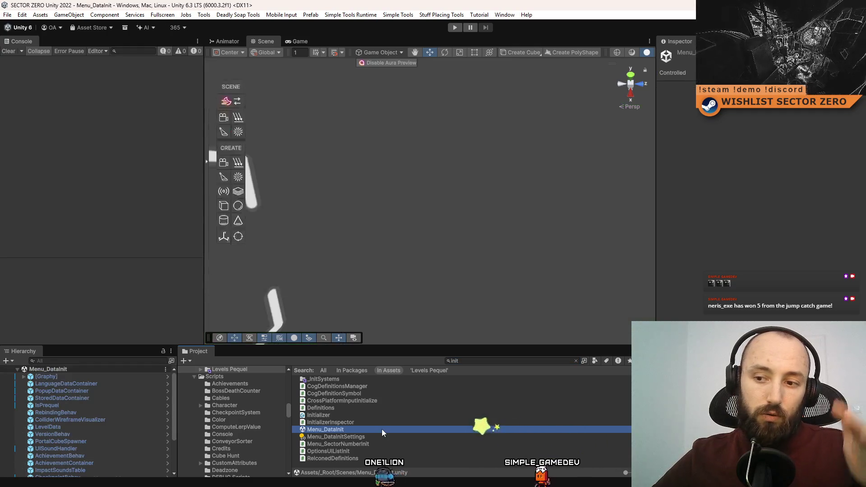
Play Menu_DataInit to check the in-game Achievements list, then stop and search 't:scene prequel 0'
click(455, 28)
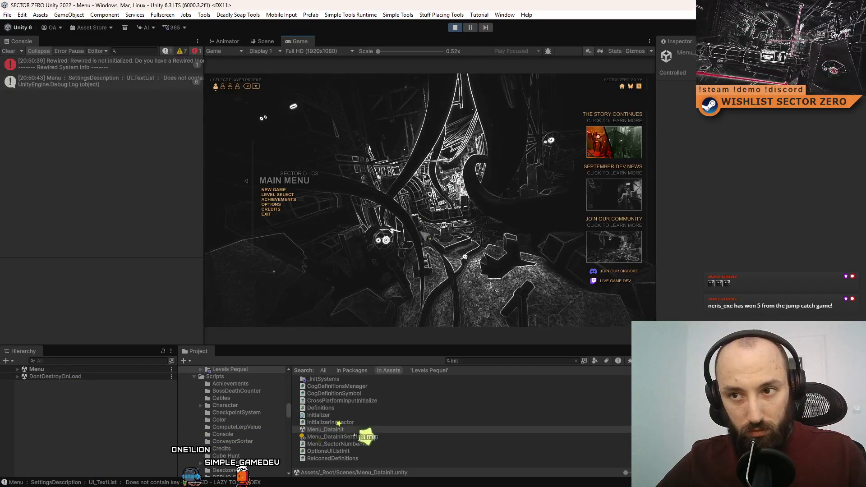
key(F10)
click(190, 245)
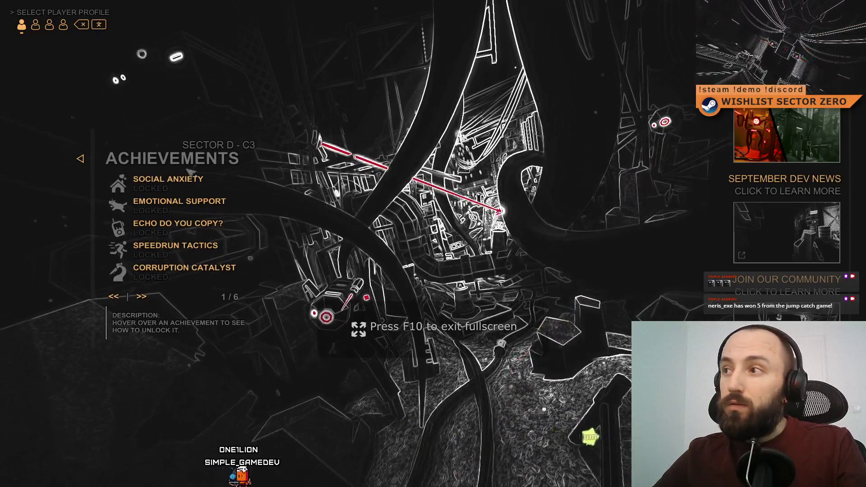
mouse_move(163, 185)
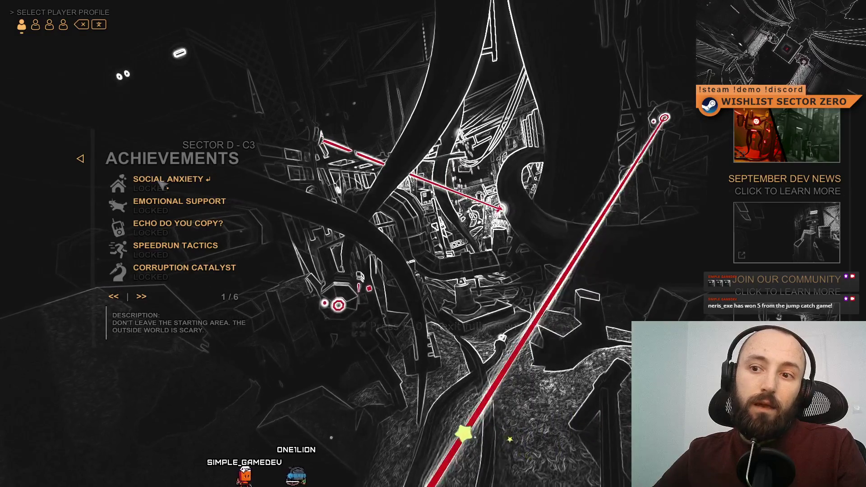
key(F10)
click(454, 30)
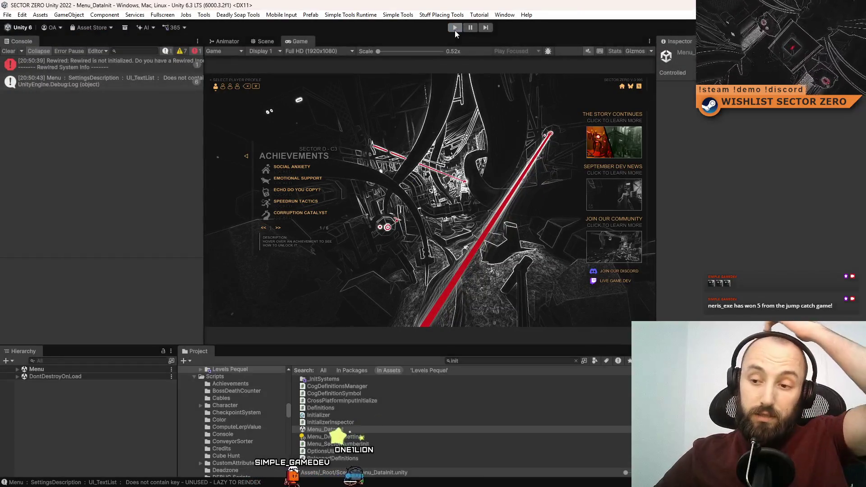
double_click(487, 361)
text(t:sc)
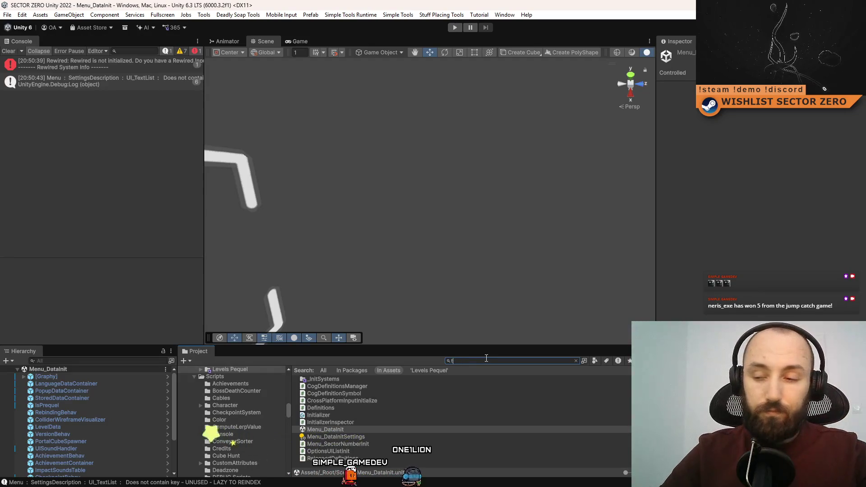
text(ene prequel 0)
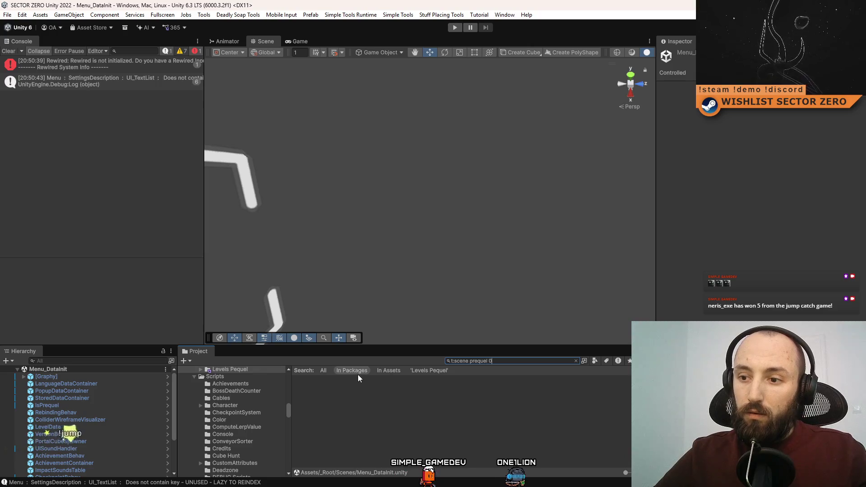
Open Level Prequel 0 and select its ExitLevelTrigger
click(341, 380)
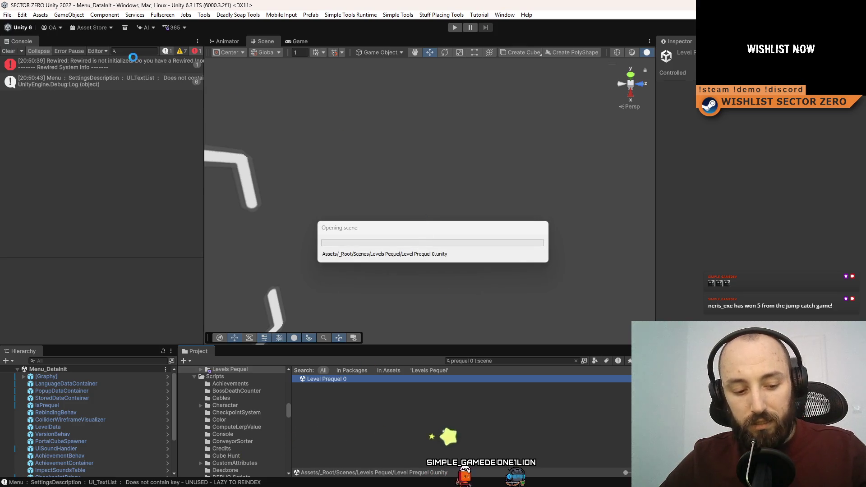
mouse_move(436, 169)
mouse_down()
mouse_move(465, 196)
mouse_move(459, 247)
mouse_up()
click(409, 261)
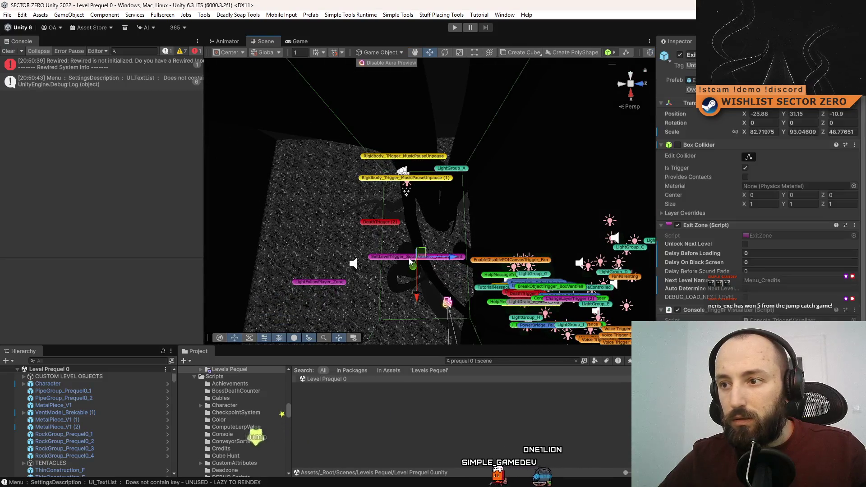
scroll(805, 248, down, 4)
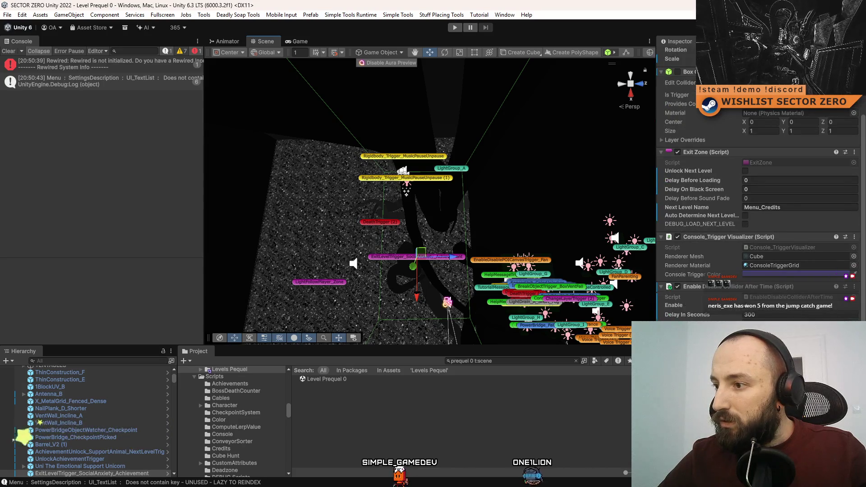
Set the exit trigger's achievement dropdown to Social Anxiety and deselect it
click(798, 207)
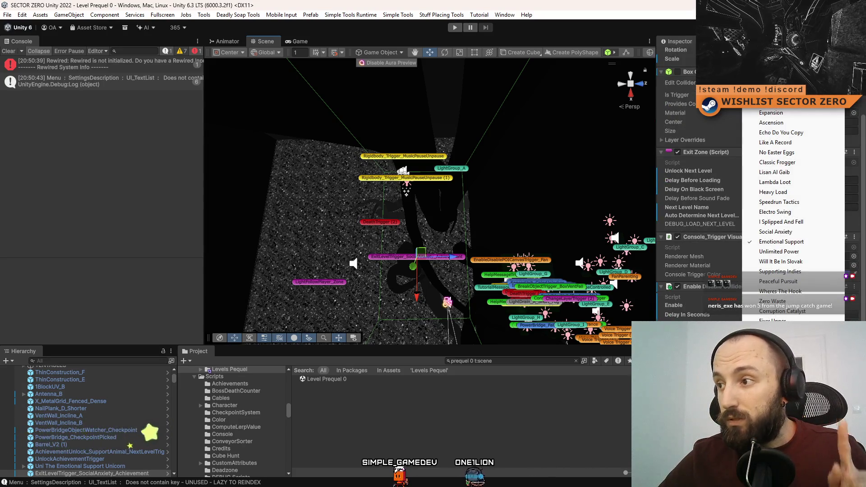
click(788, 233)
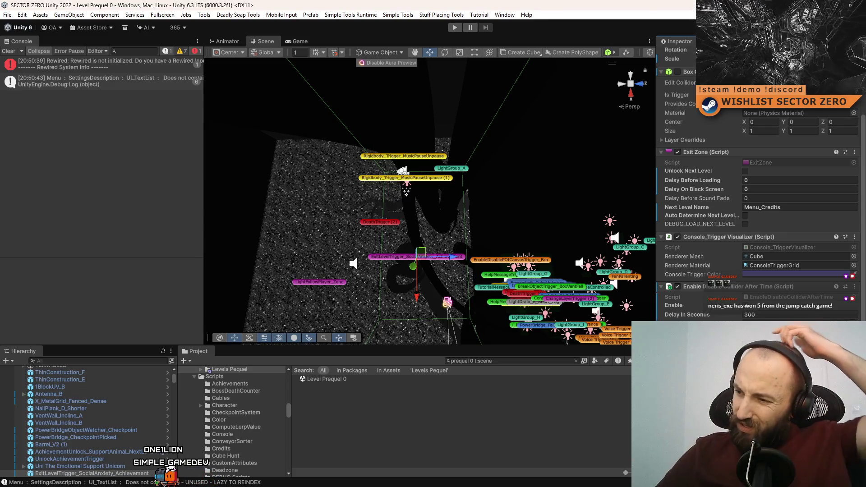
click(798, 334)
click(798, 232)
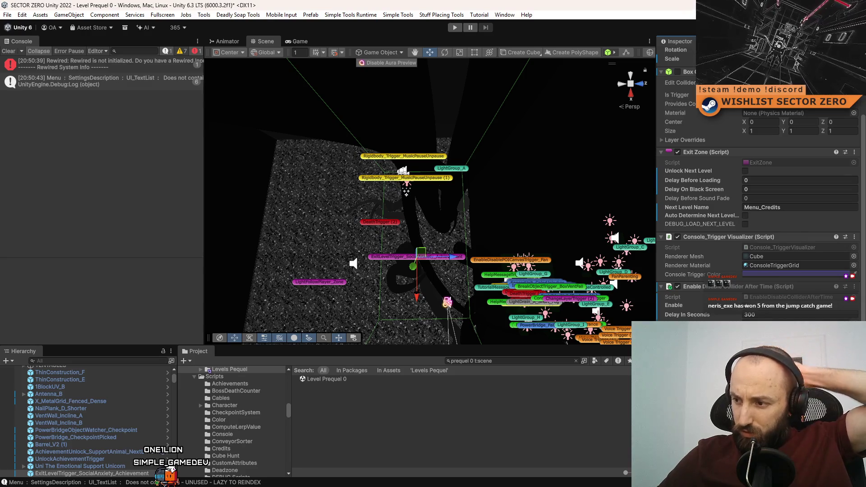
click(794, 309)
click(791, 300)
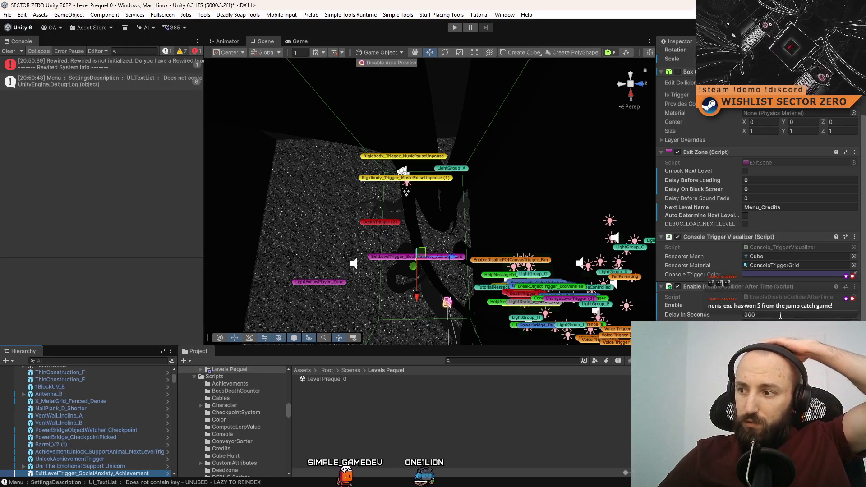
click(432, 440)
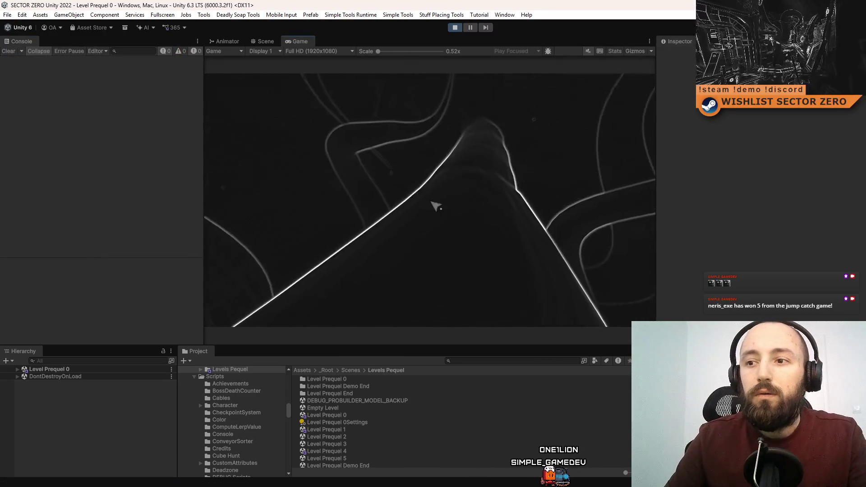
Check ExitLevelTrigger_SocialAnxiety_Achievement in the Scene view during the run, then stop play mode
click(265, 41)
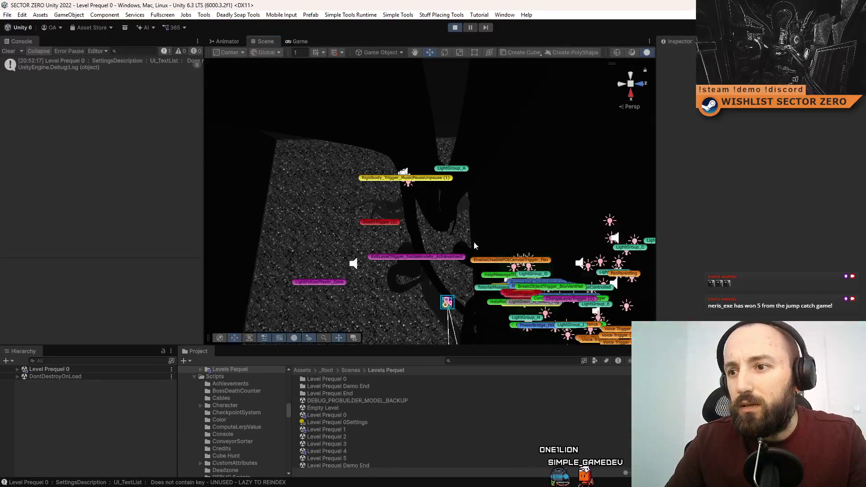
click(401, 258)
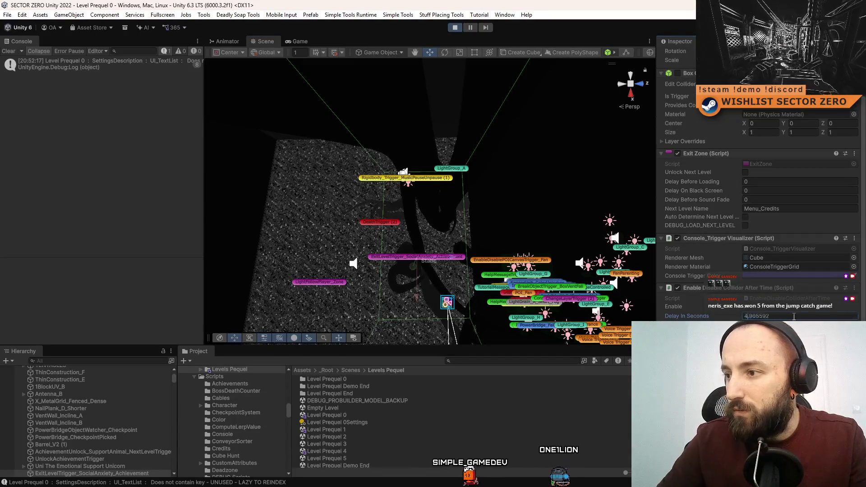
click(300, 40)
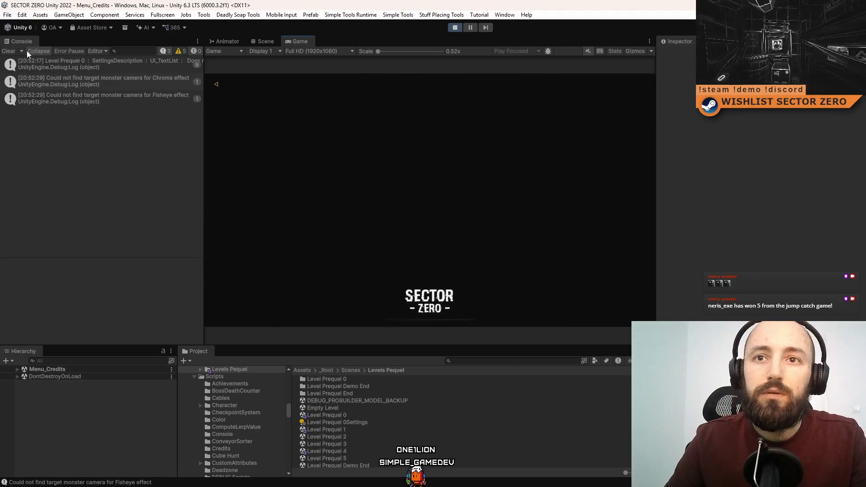
click(455, 27)
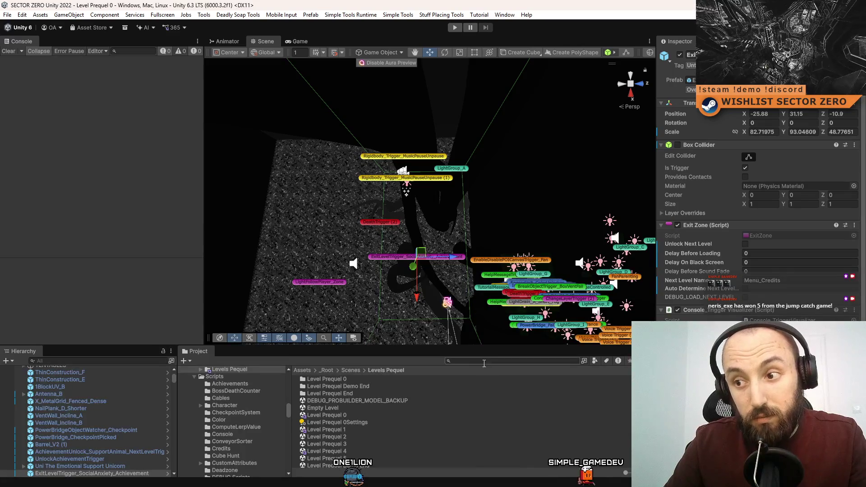
Orbit the Scene view and select the FanParenting trigger in Level Prequel 0
text(init)
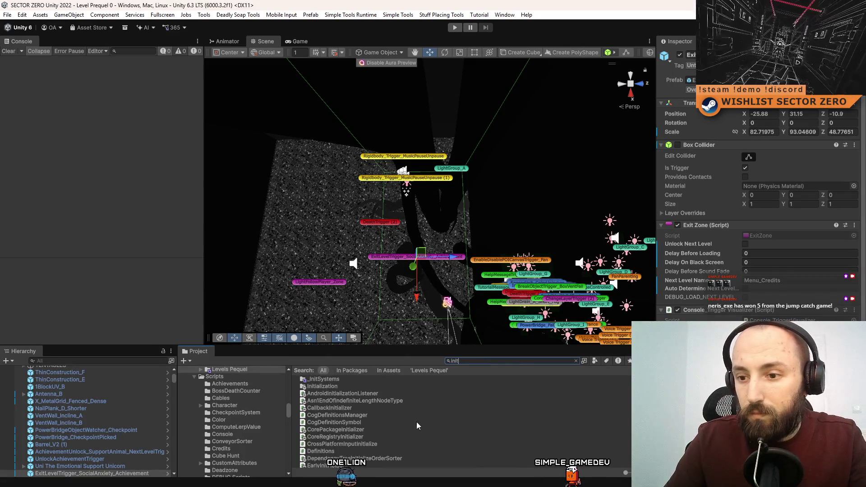
drag(399, 216, 288, 212)
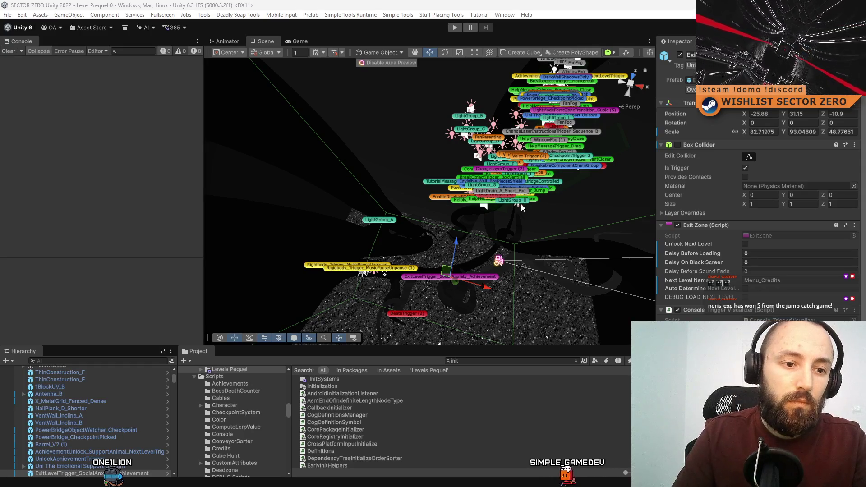
mouse_move(410, 240)
mouse_down()
mouse_move(462, 314)
mouse_move(385, 233)
mouse_up()
click(426, 185)
mouse_move(480, 267)
mouse_down()
mouse_move(444, 173)
mouse_move(449, 187)
mouse_up()
scroll(772, 280, down, 5)
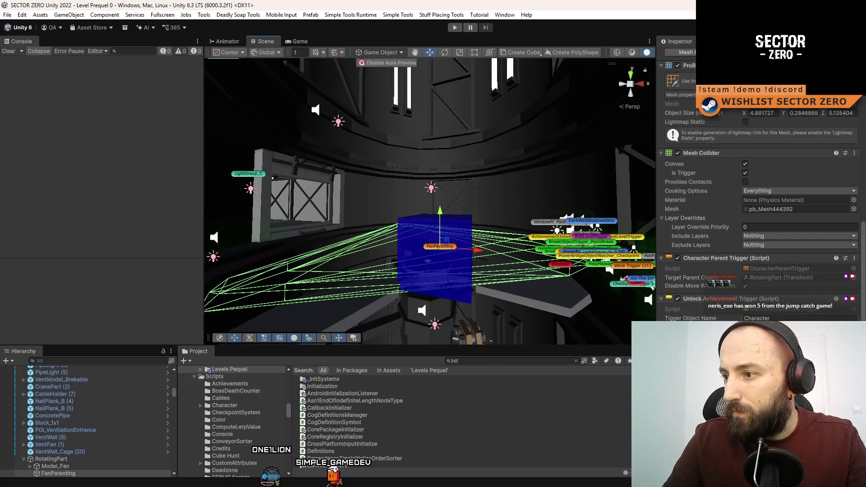
Re-choose the FanParenting trigger's Unlock Achievement Trigger entry, then deselect it
click(798, 327)
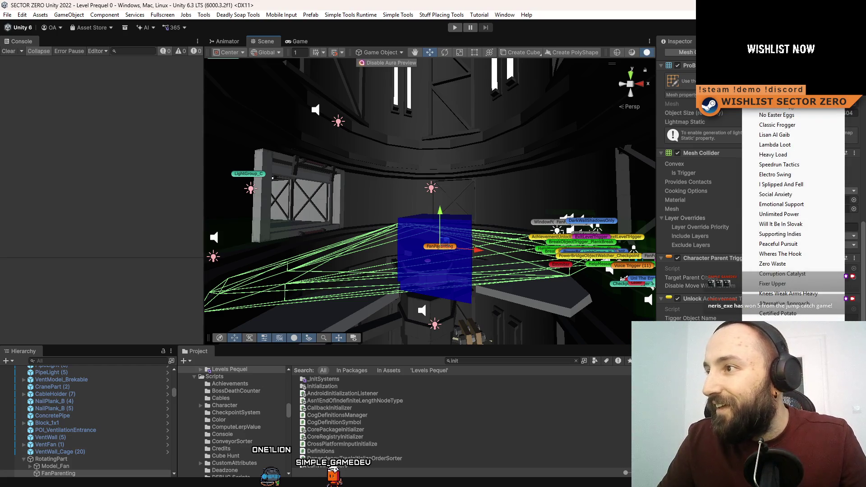
click(634, 179)
mouse_move(386, 185)
mouse_down()
mouse_move(433, 318)
mouse_move(453, 223)
mouse_move(433, 293)
mouse_up()
scroll(440, 424, down, 2)
ctrl+scroll(518, 430, up, 1)
ctrl+scroll(563, 440, down, 1)
ctrl+scroll(595, 447, up, 1)
click(585, 459)
drag(415, 203, 397, 136)
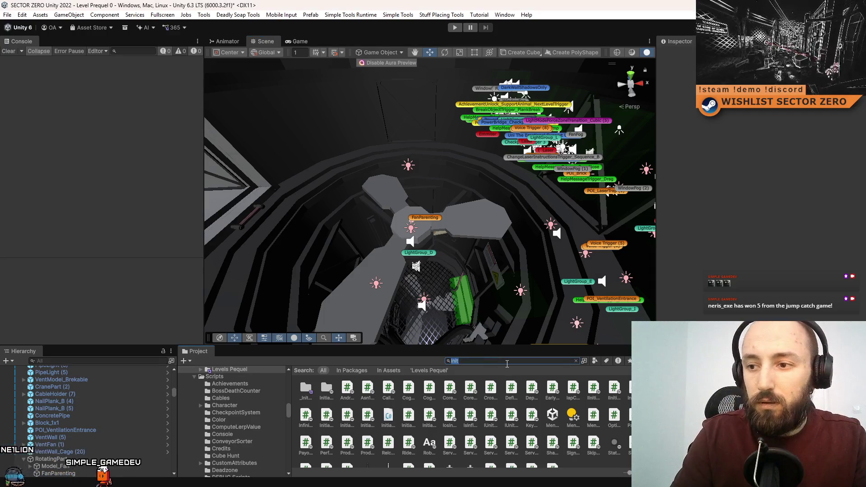
Search the Project for 't:scene init' and open the Menu_DataInit scene
text(init)
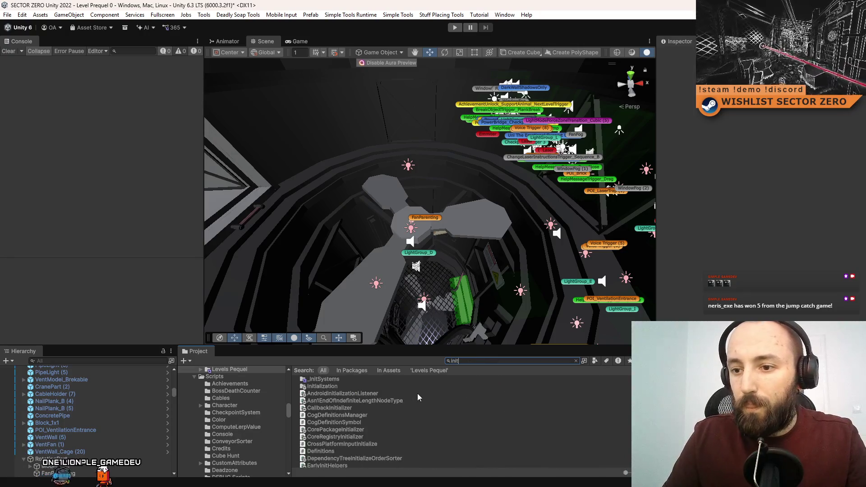
key(BackSpace)
key(BackSpace)
key(BackSpace)
text(t:scene init)
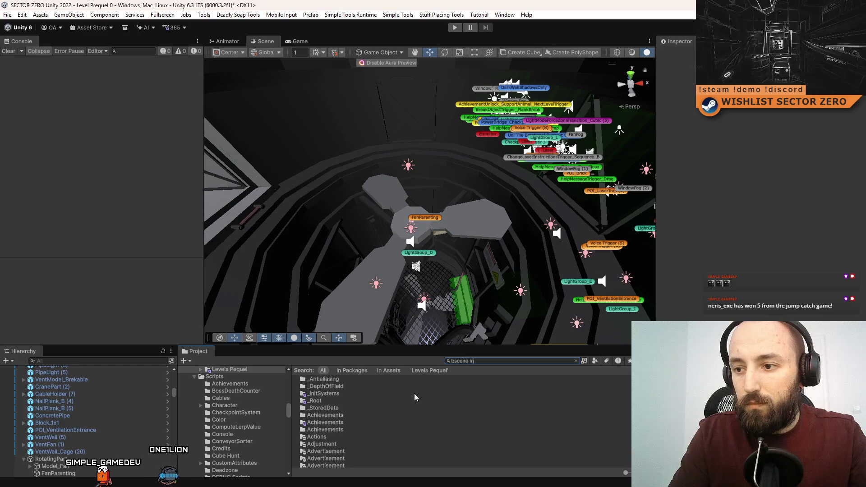
double_click(362, 380)
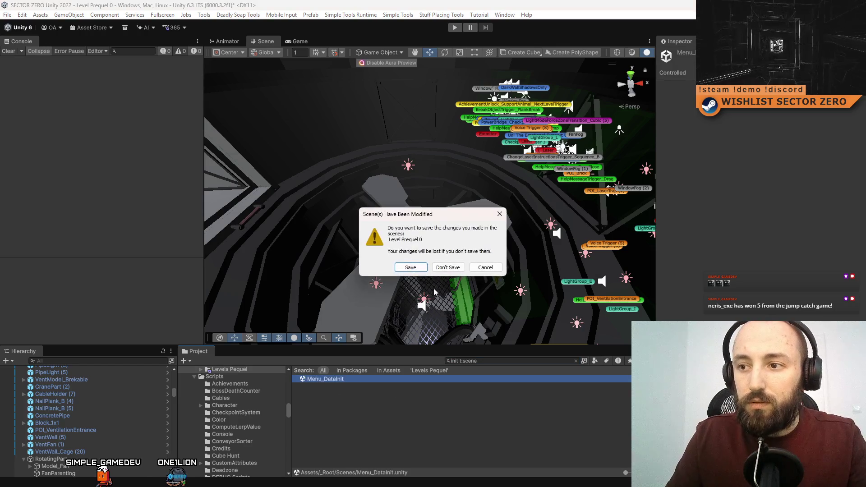
Save Level Prequel 0's changes and clear the Project search
click(414, 268)
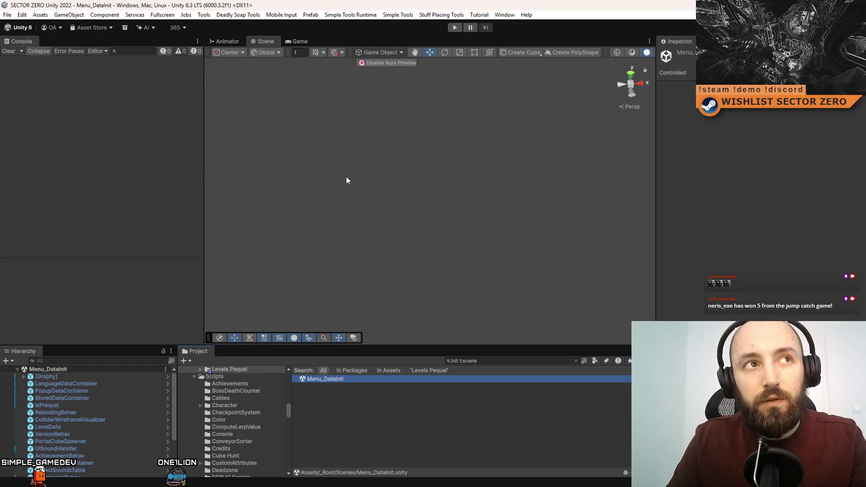
click(429, 397)
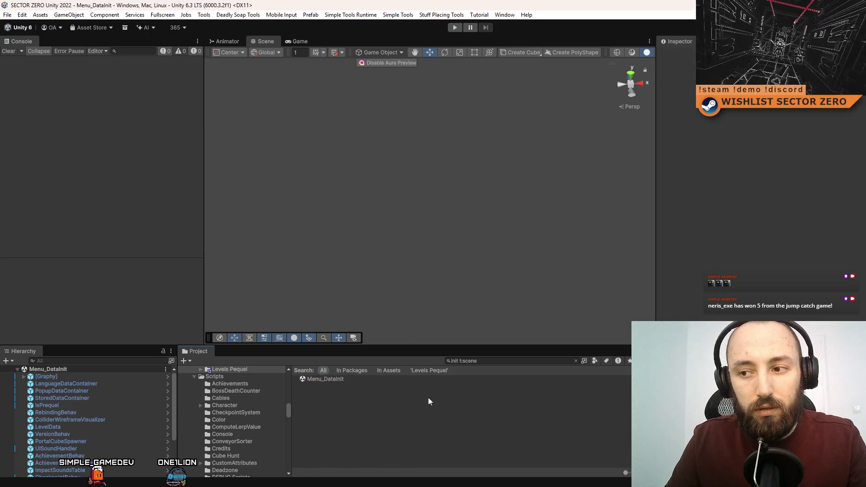
click(508, 361)
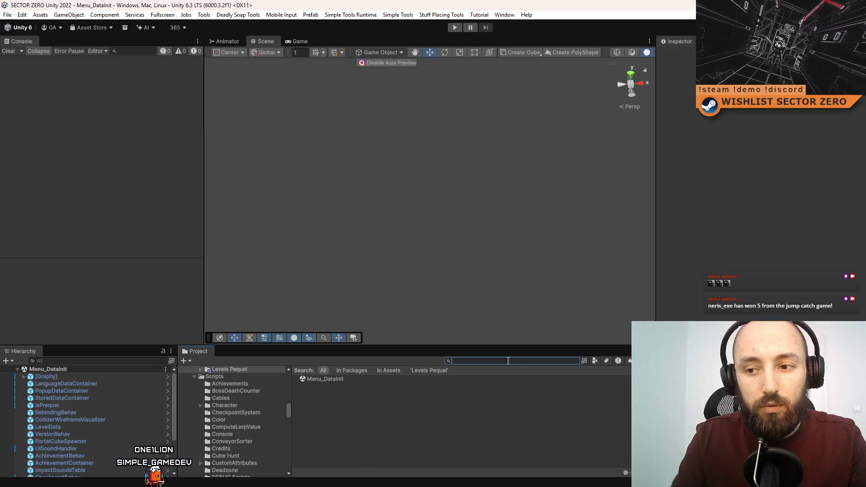
key(BackSpace)
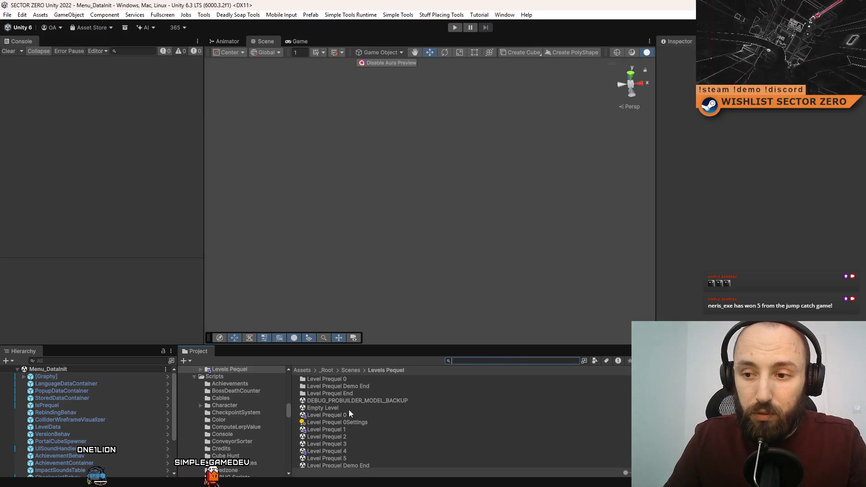
Reopen the Level Prequel 0 scene from the Levels Prequel folder
click(346, 415)
click(357, 409)
click(347, 415)
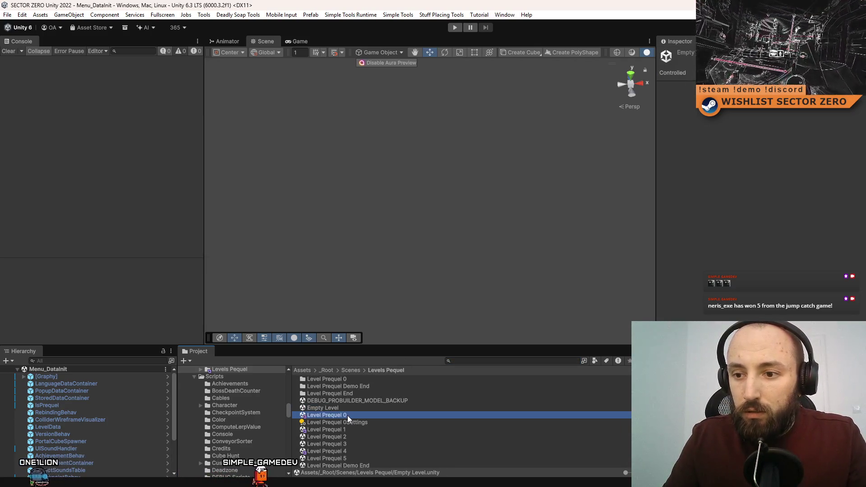
click(377, 408)
click(359, 415)
click(380, 409)
click(357, 416)
click(370, 408)
click(355, 415)
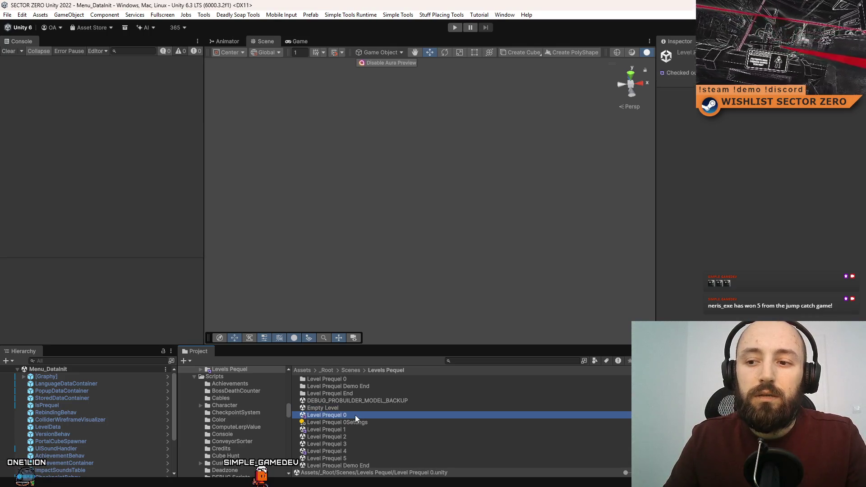
double_click(356, 415)
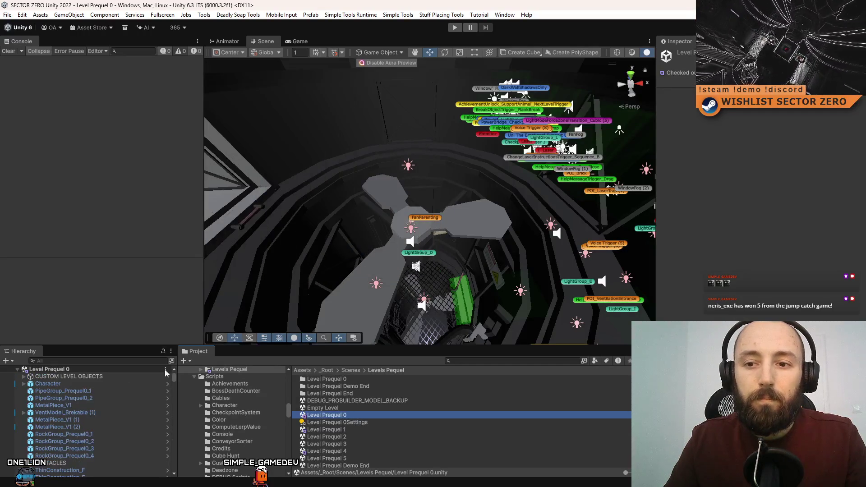
Filter the Hierarchy by 'e' and inspect ExitLevelTrigger and ExitLevelTrigger_SocialAnxiety_Achievement
click(116, 362)
text(exit)
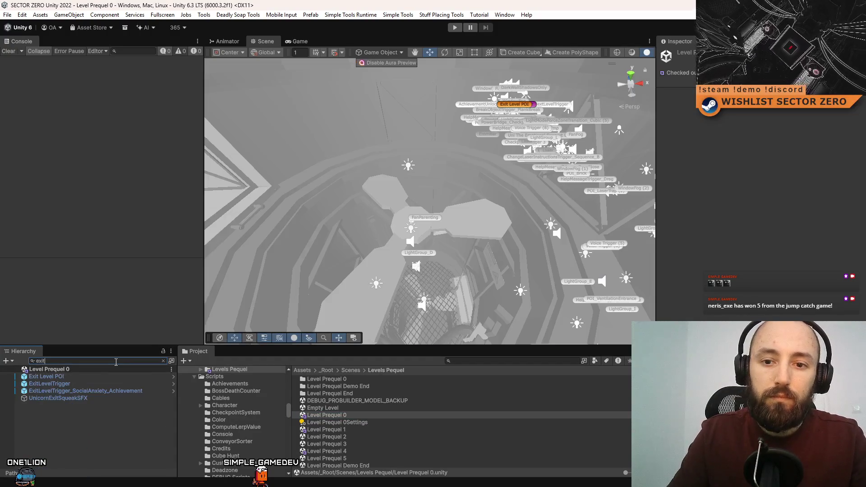
click(72, 382)
click(90, 392)
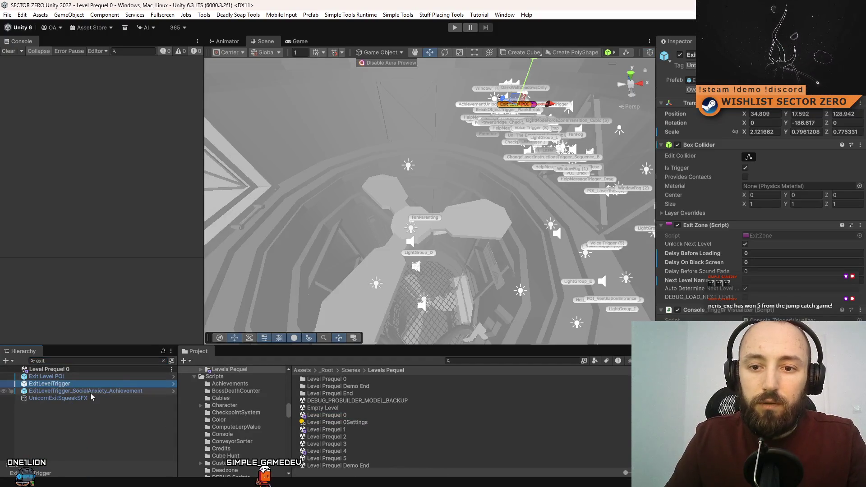
scroll(815, 189, down, 3)
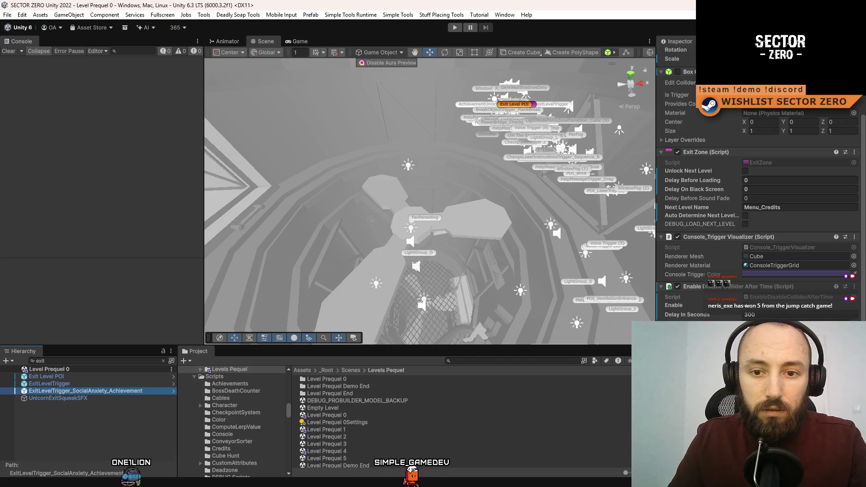
Review ExitLevelTrigger's achievement dropdown, leaving it unchanged
right_click(52, 384)
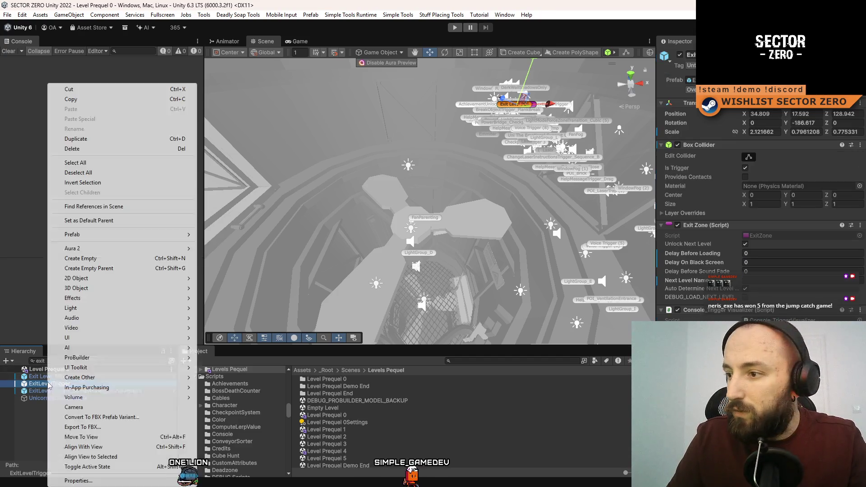
key(Escape)
click(52, 384)
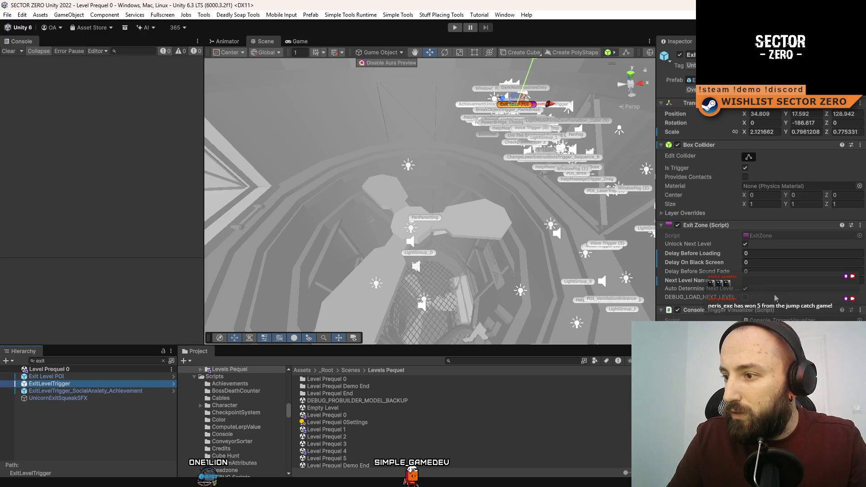
click(794, 280)
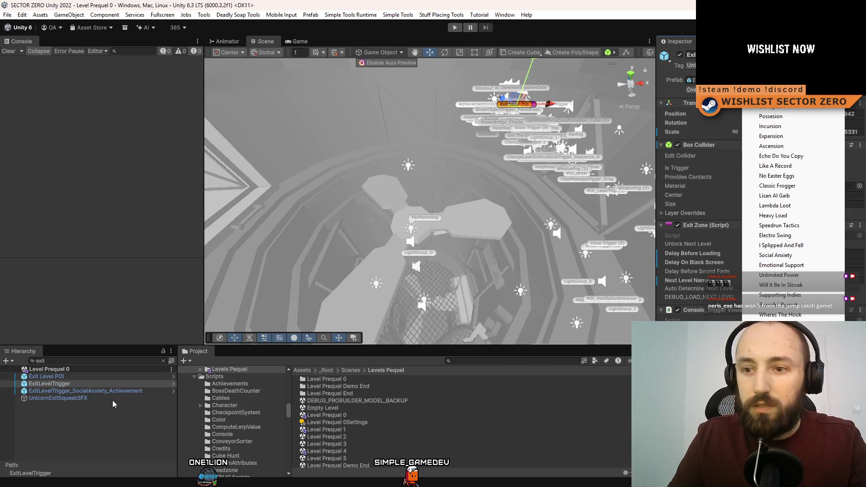
click(87, 437)
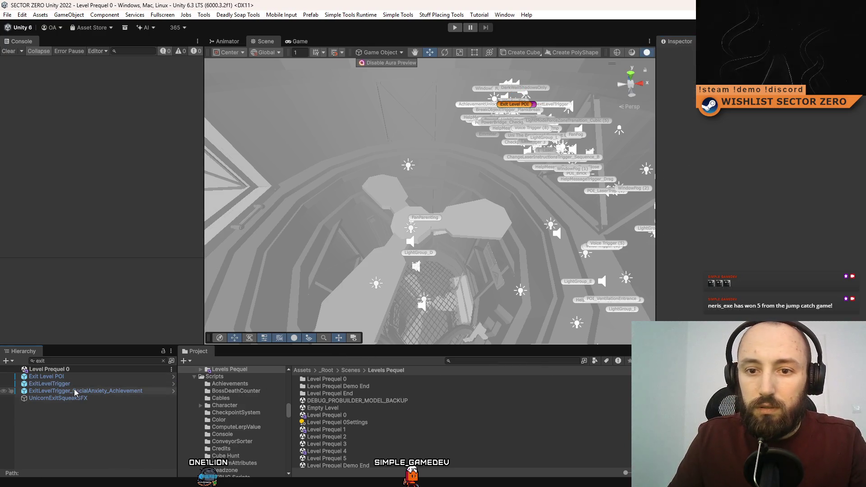
Refine the Hierarchy filter to 'exitLevelTri' and select the Level Prequel 1 scene
click(82, 361)
text(LevelTri)
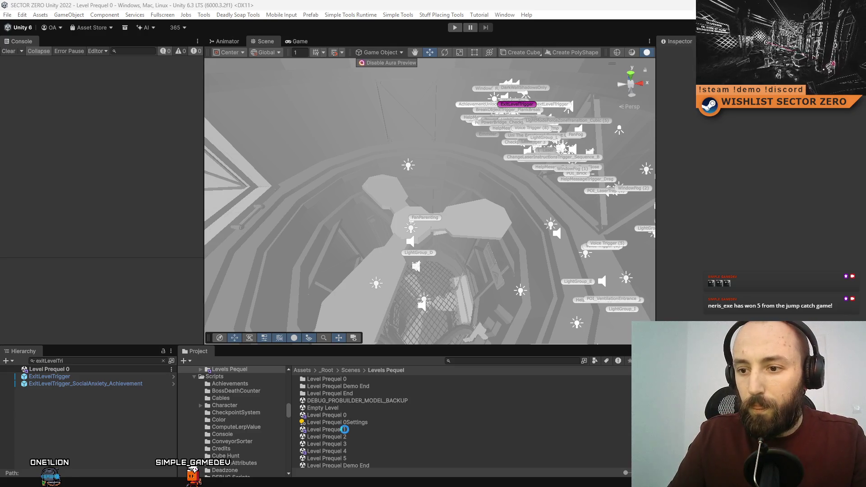
click(345, 429)
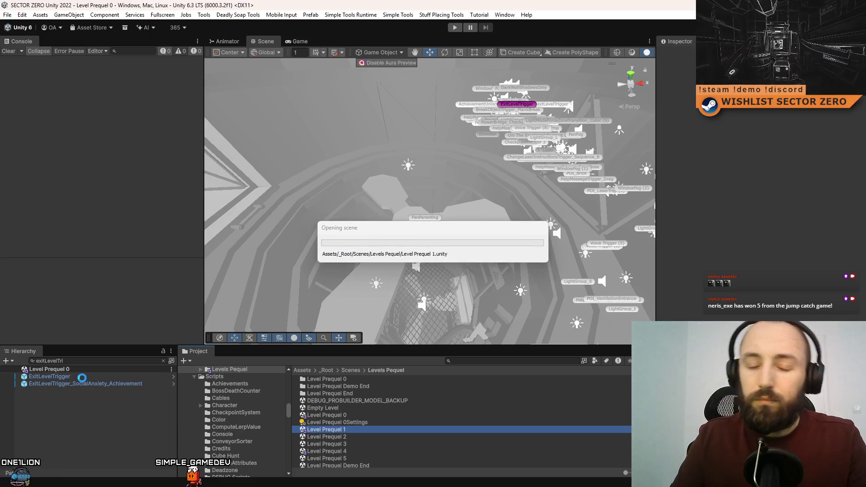
Review the ExitLevelTrigger objects in Level Prequel 1 and 2, leaving their achievements unchanged
click(82, 377)
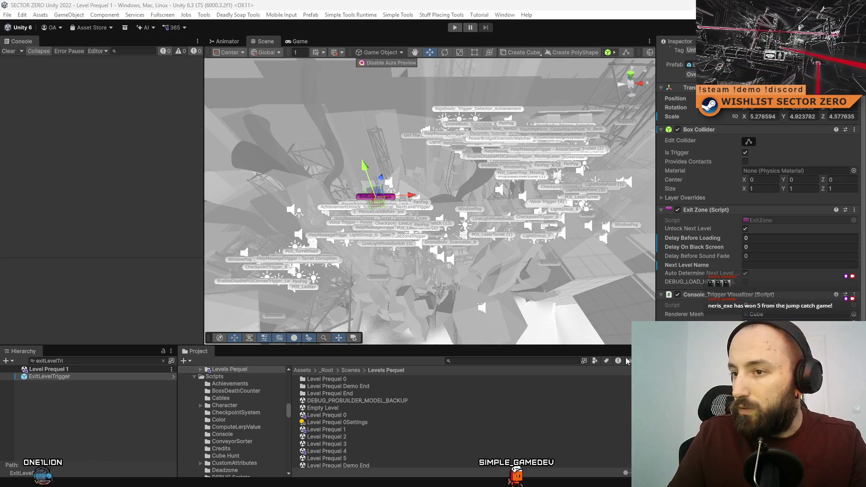
click(338, 437)
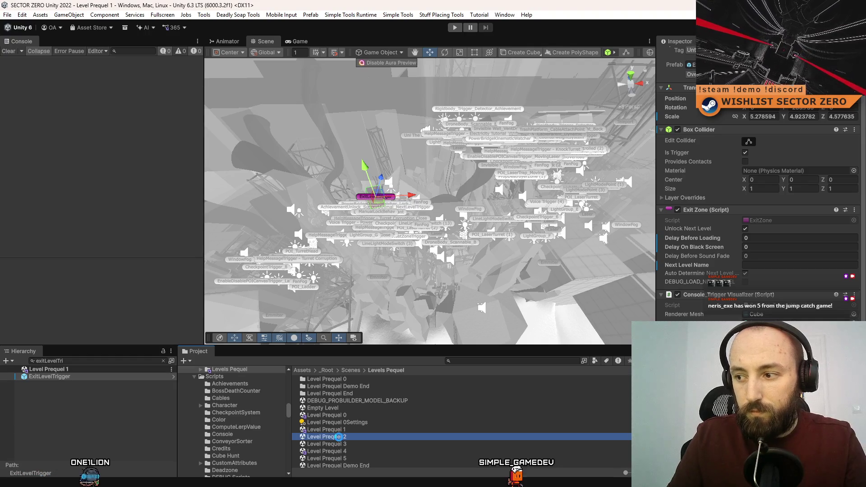
click(80, 376)
click(69, 382)
key(f)
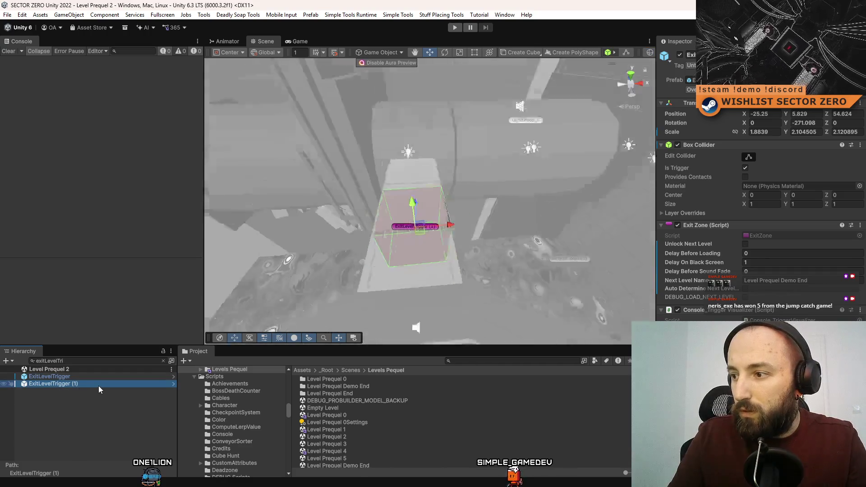
double_click(109, 377)
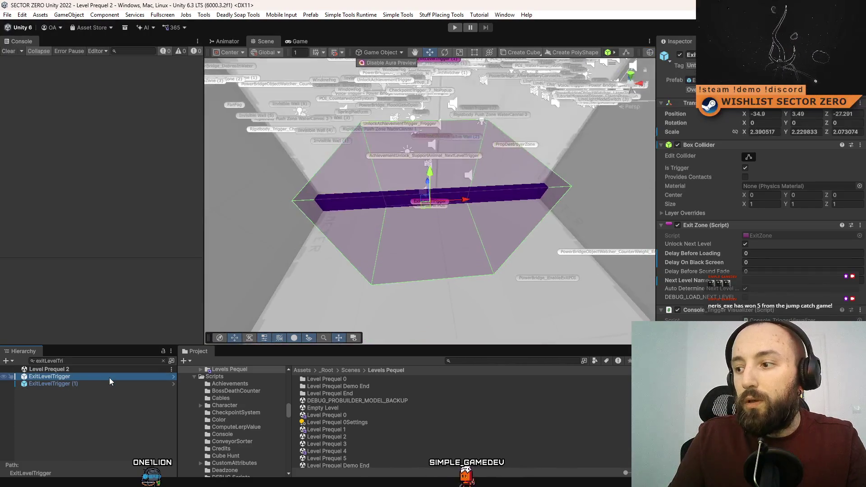
click(794, 280)
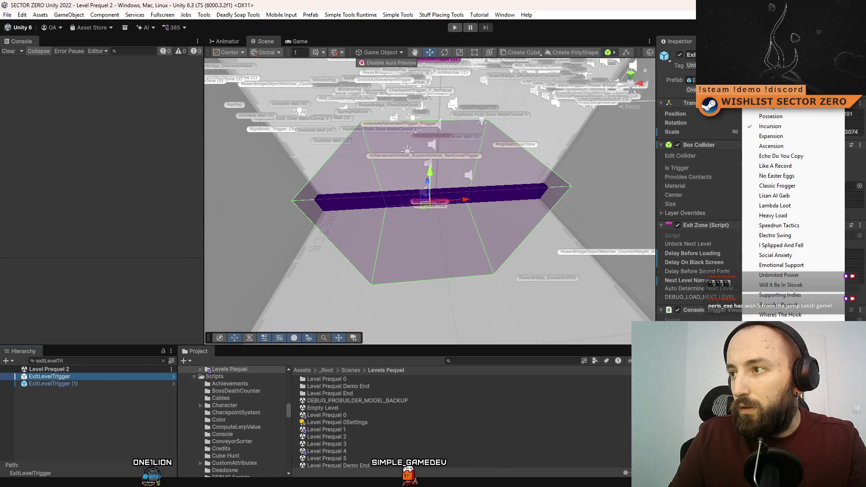
key(Escape)
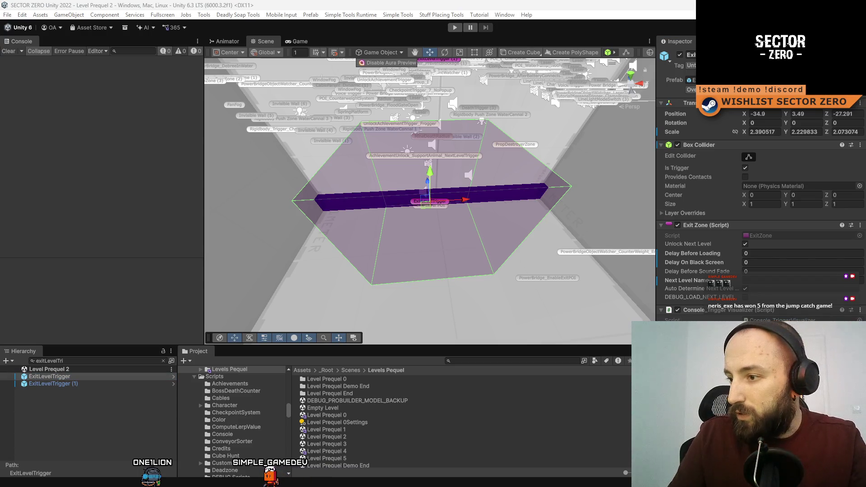
Open Level Prequel 3 and review its ExitLevelTrigger's achievement list without changes
click(349, 444)
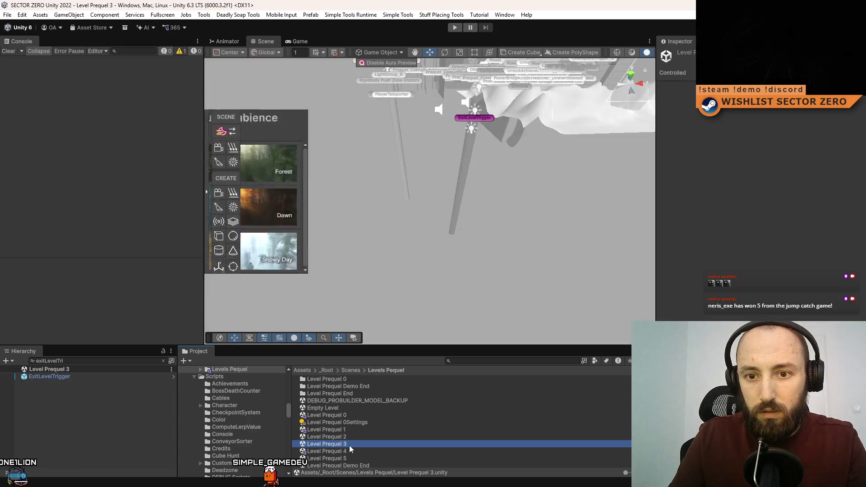
click(49, 376)
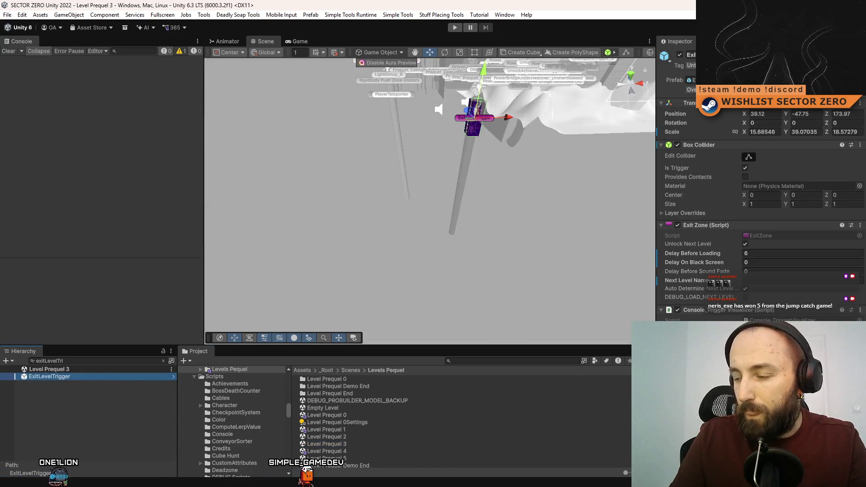
click(794, 280)
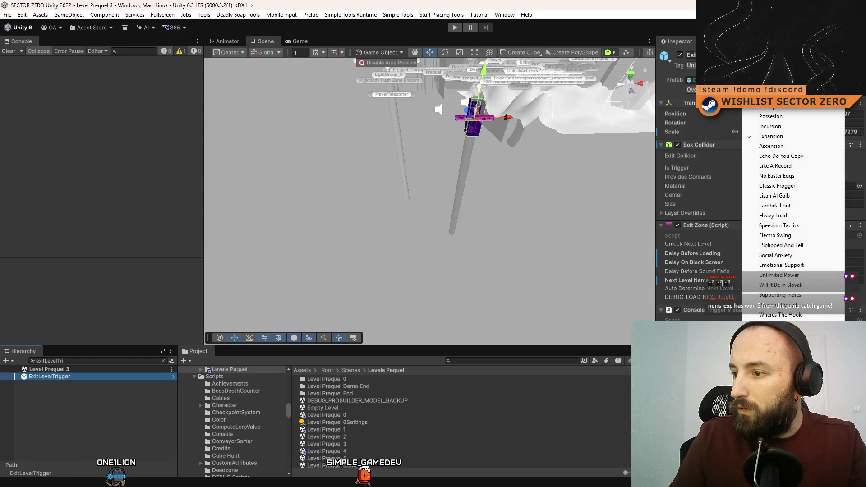
key(Escape)
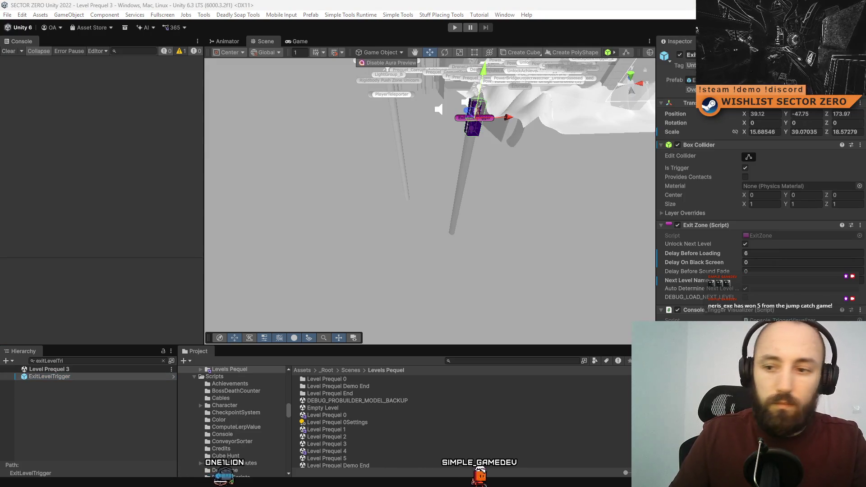
click(340, 451)
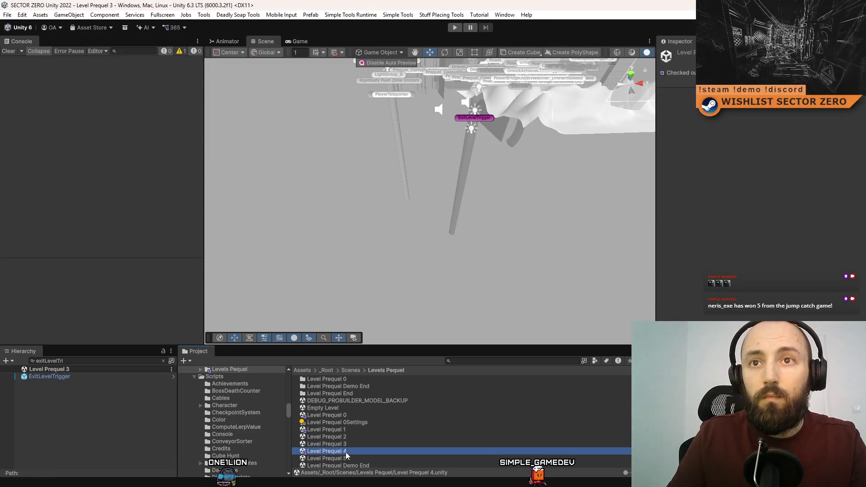
Inspect Level Prequel 4's ExitLevelTrigger, then filter the Hierarchy by 'achie'
click(78, 378)
scroll(745, 273, down, 3)
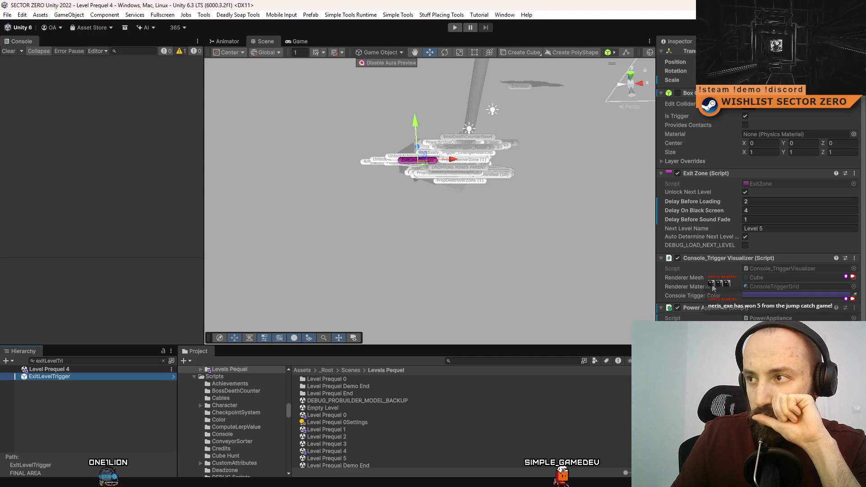
scroll(713, 288, down, 4)
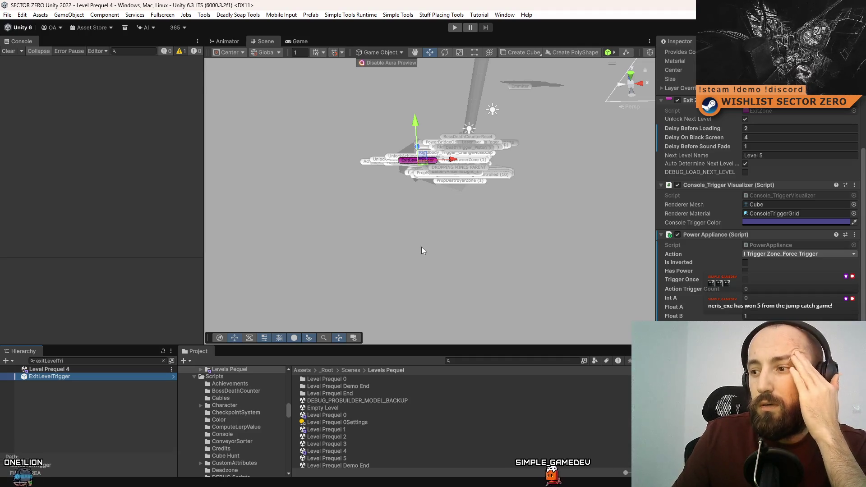
mouse_move(383, 248)
mouse_down()
mouse_move(423, 205)
mouse_move(280, 217)
mouse_up()
click(92, 358)
text(achie)
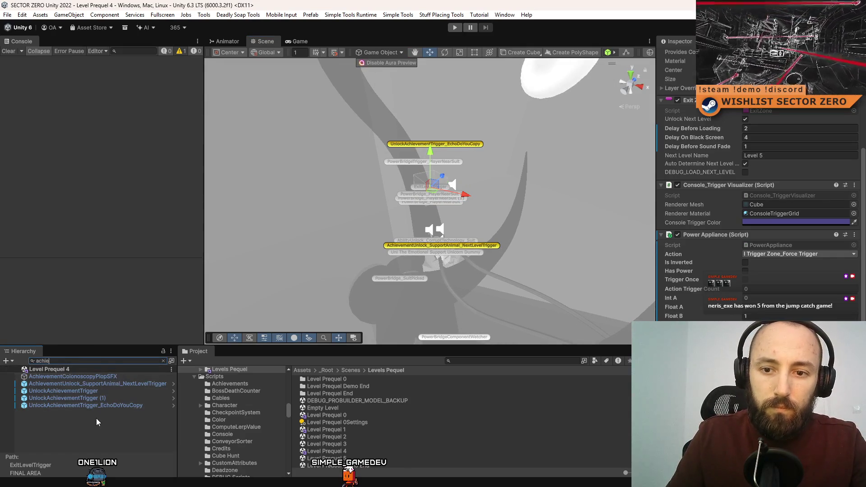
Frame the achievement triggers and set UnlockAchievementTrigger_EchoDoYouCopy's achievement to Ascension
click(126, 392)
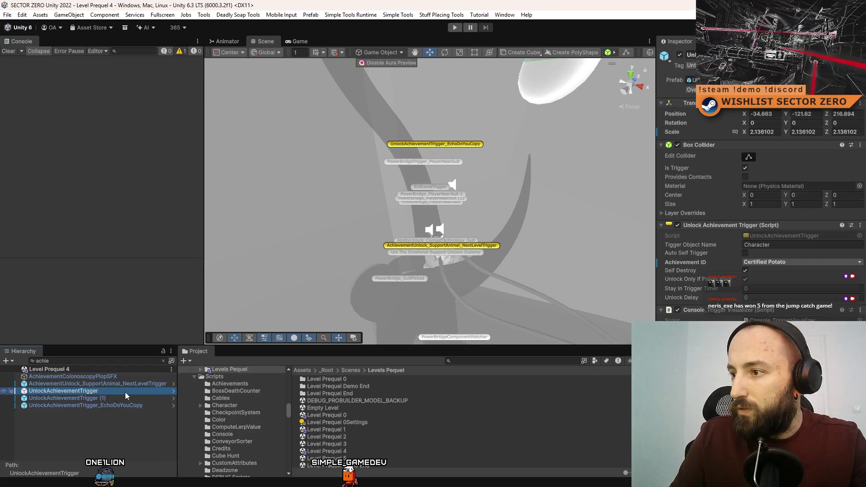
double_click(127, 391)
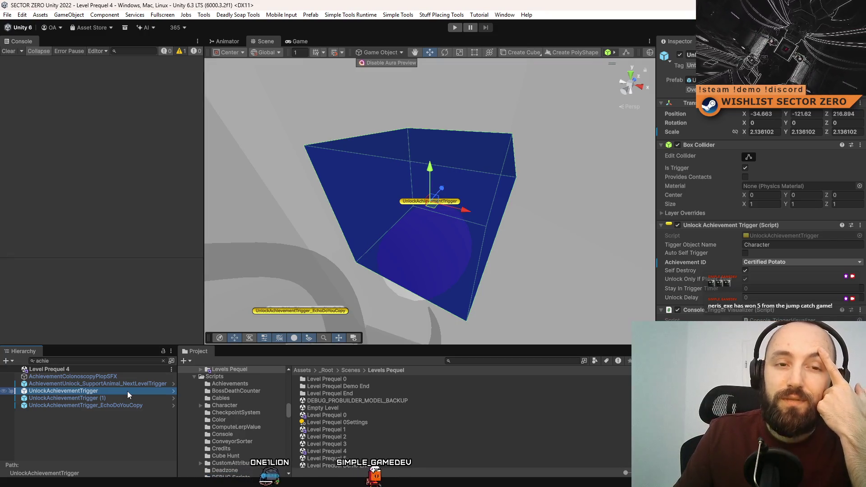
double_click(109, 399)
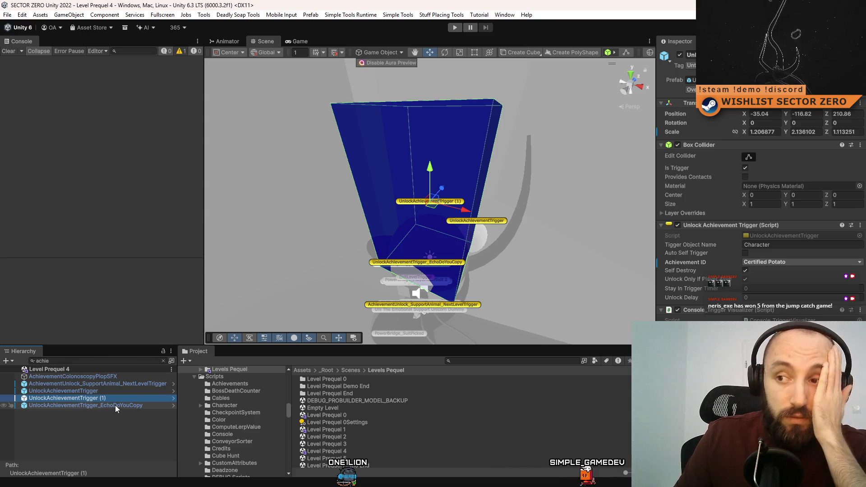
double_click(115, 405)
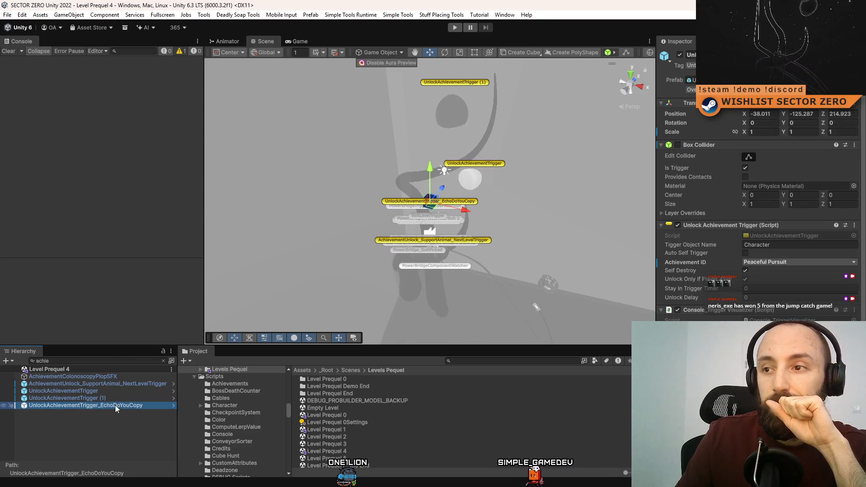
click(782, 264)
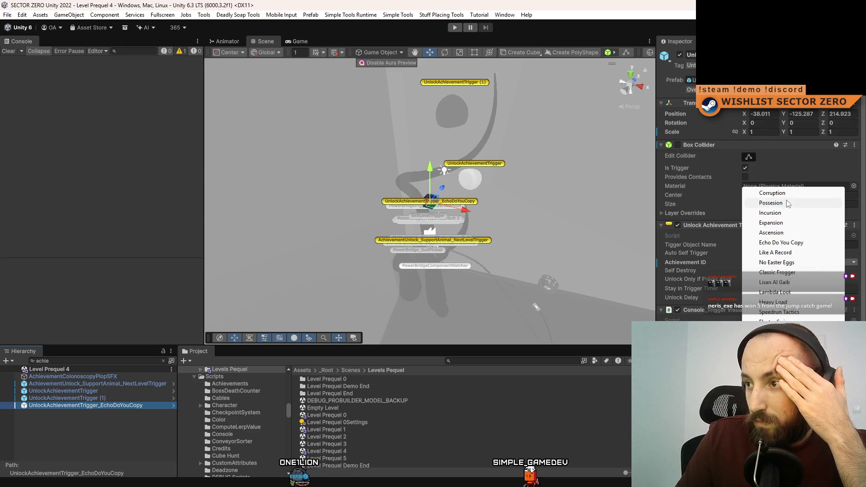
click(782, 233)
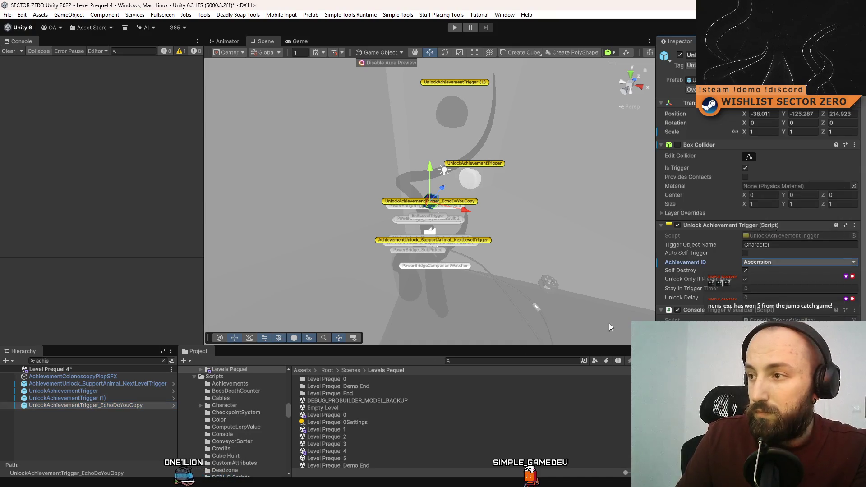
scroll(709, 293, down, 5)
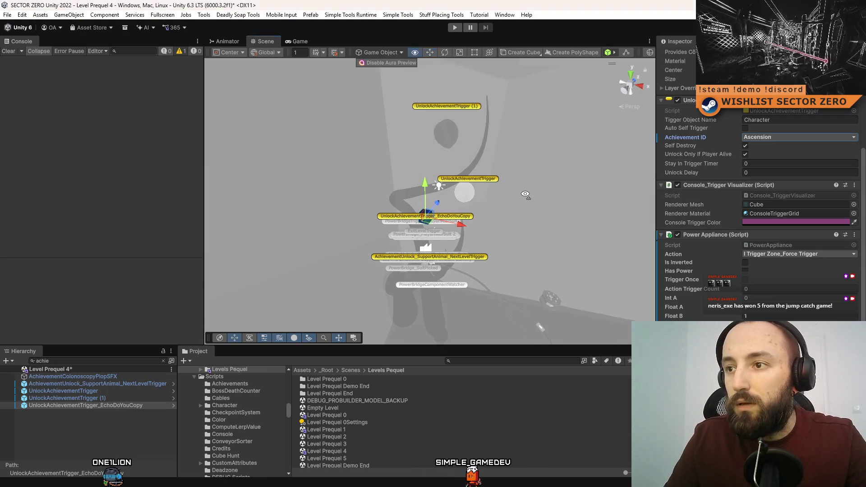
Select both leftover Certified Potato UnlockAchievementTriggers together
click(113, 398)
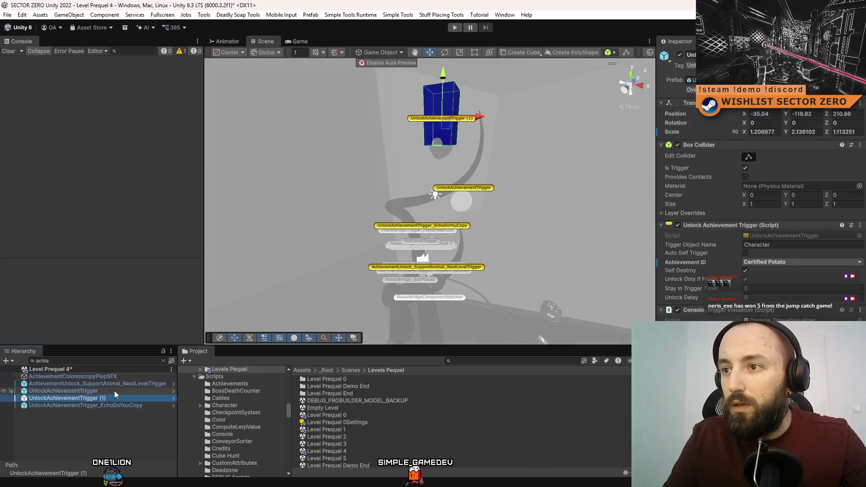
click(114, 390)
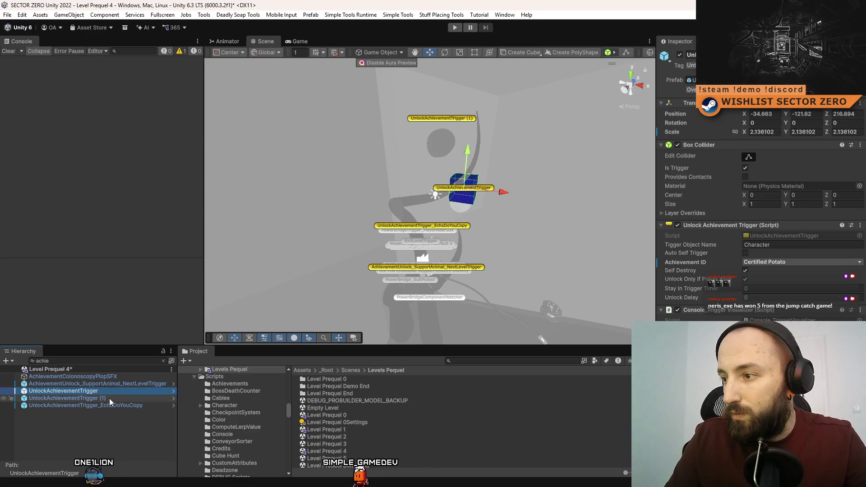
ctrl+click(111, 398)
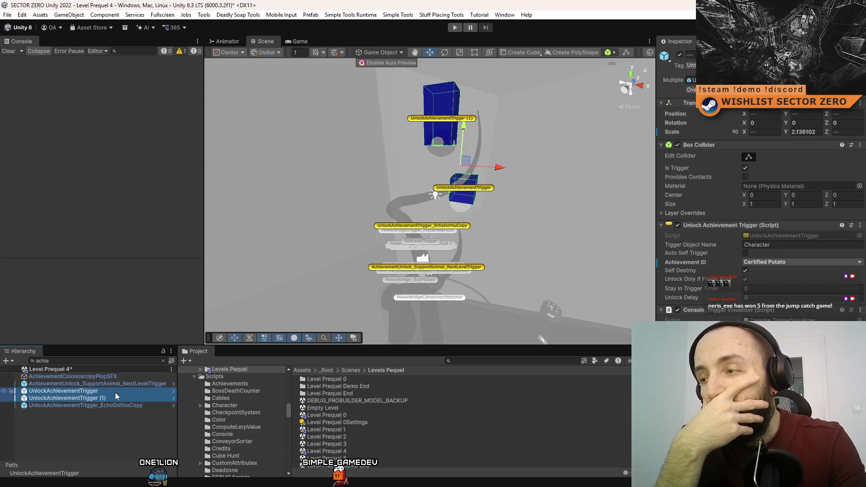
Delete the two Certified Potato triggers and rename EchoDoYouCopy to UnlockAchievementTrigger_Ascension
key(Delete)
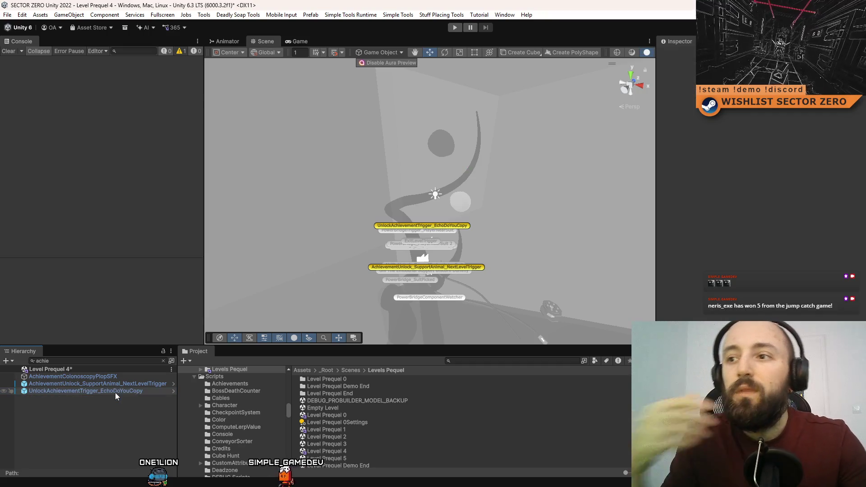
mouse_move(495, 232)
mouse_down()
mouse_move(345, 185)
mouse_move(362, 185)
mouse_up()
click(362, 185)
mouse_move(551, 210)
mouse_down()
mouse_move(575, 236)
mouse_move(417, 239)
mouse_move(379, 275)
mouse_move(183, 336)
mouse_up()
right_click(145, 392)
click(142, 392)
drag(149, 391, 100, 391)
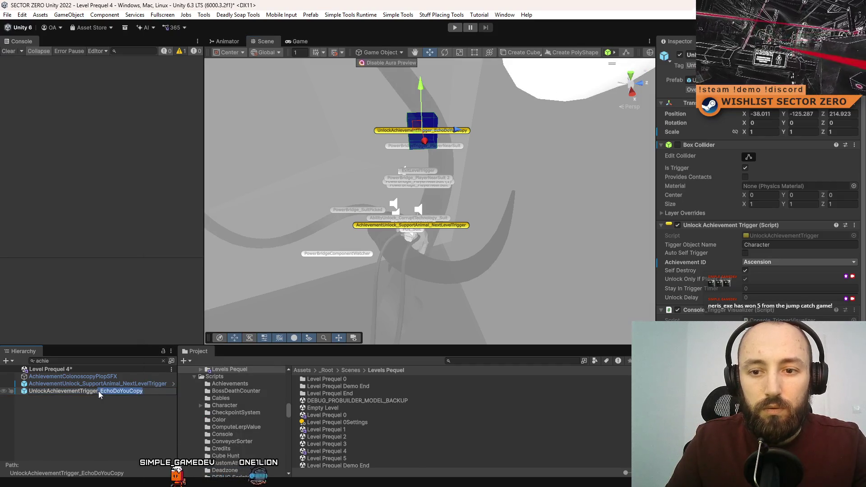
text(As)
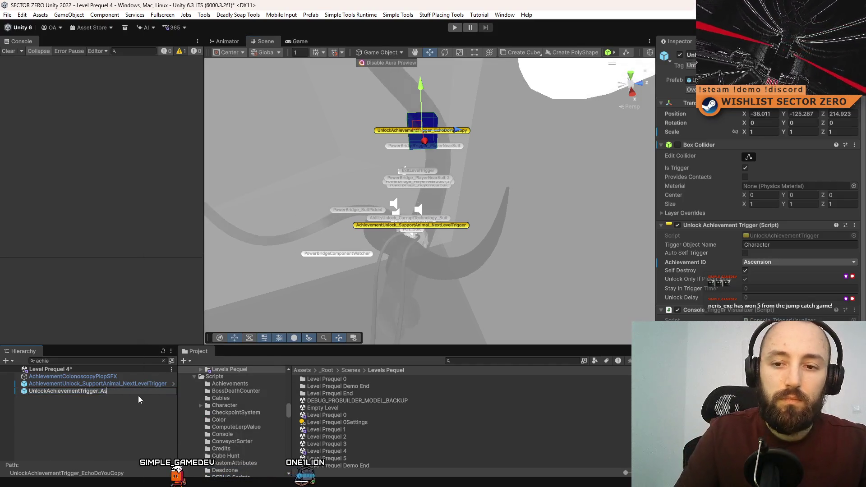
text(cension)
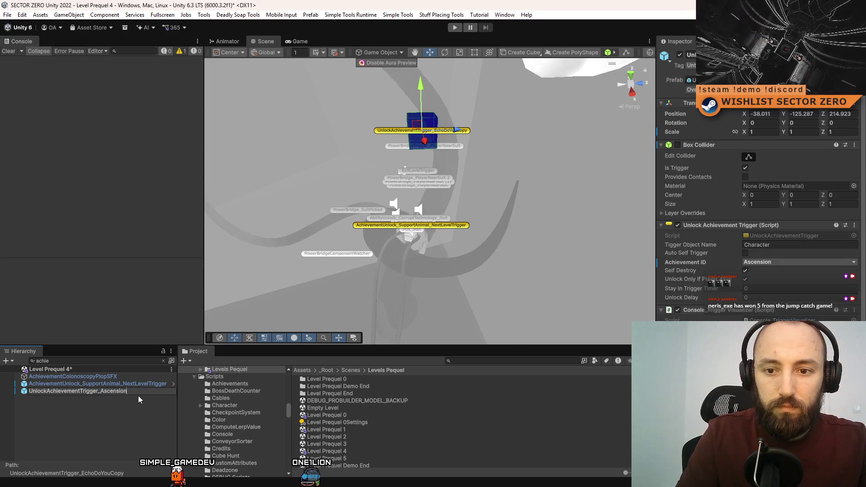
click(129, 403)
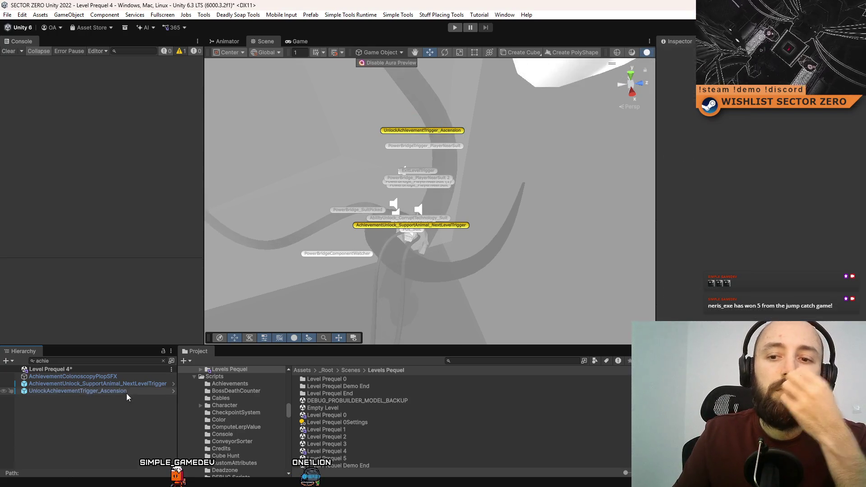
Check the SupportAnimal trigger and AchievementColonoscopyPlopSFX, then switch to Level Prequel 5
click(128, 383)
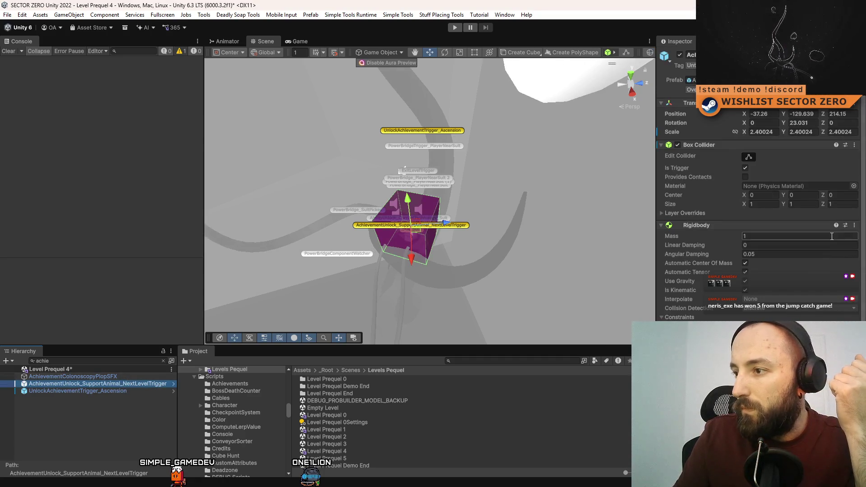
scroll(814, 238, down, 4)
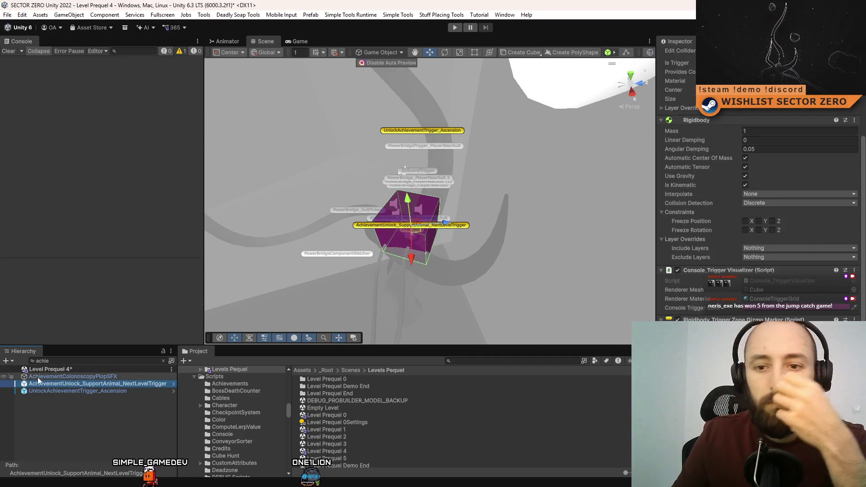
click(108, 378)
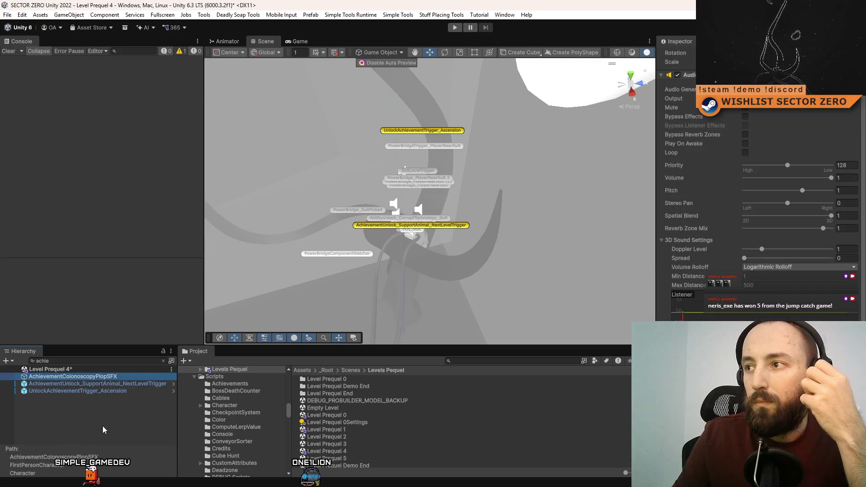
click(102, 427)
click(122, 377)
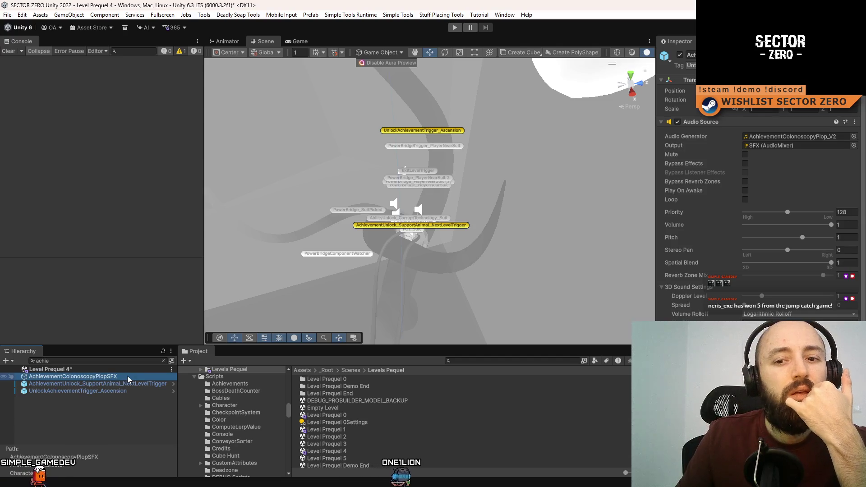
click(103, 426)
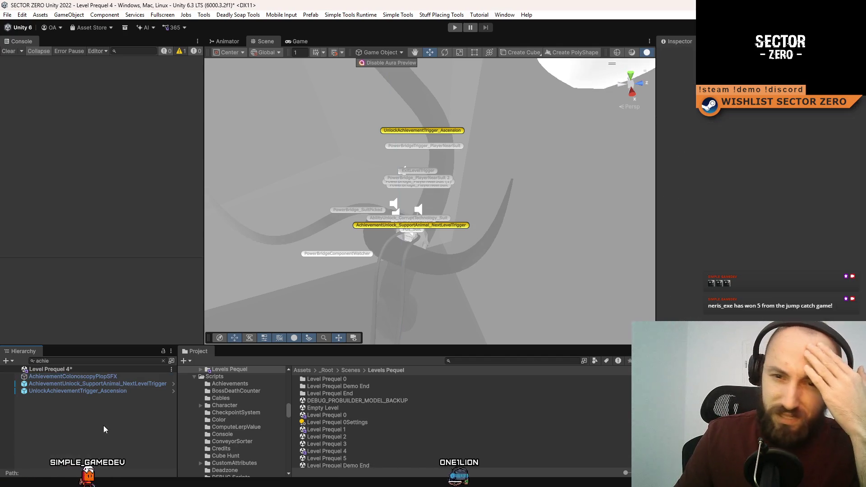
click(130, 375)
double_click(130, 375)
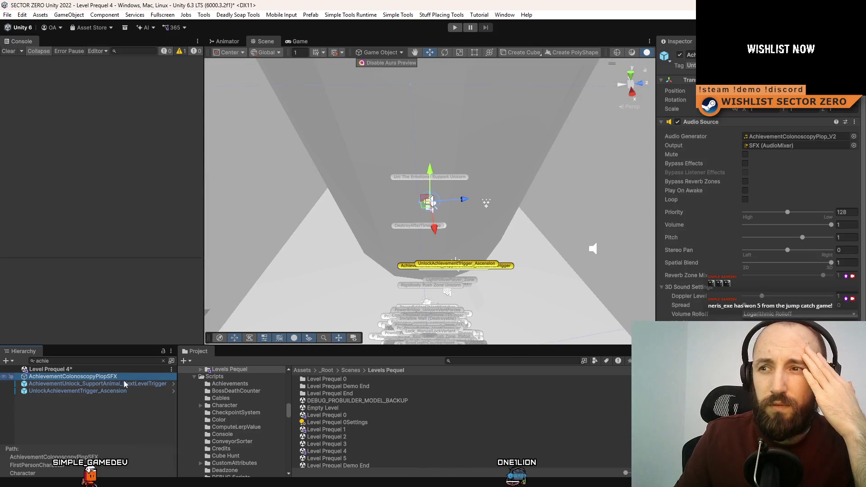
click(99, 401)
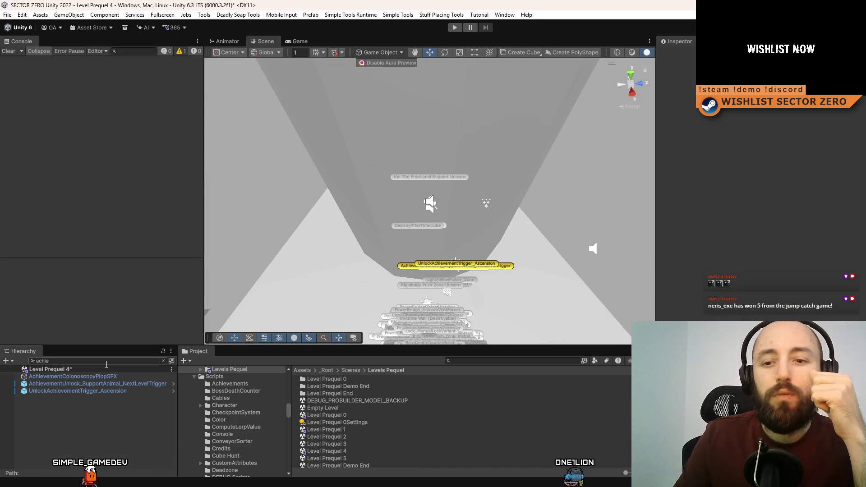
click(100, 375)
click(67, 418)
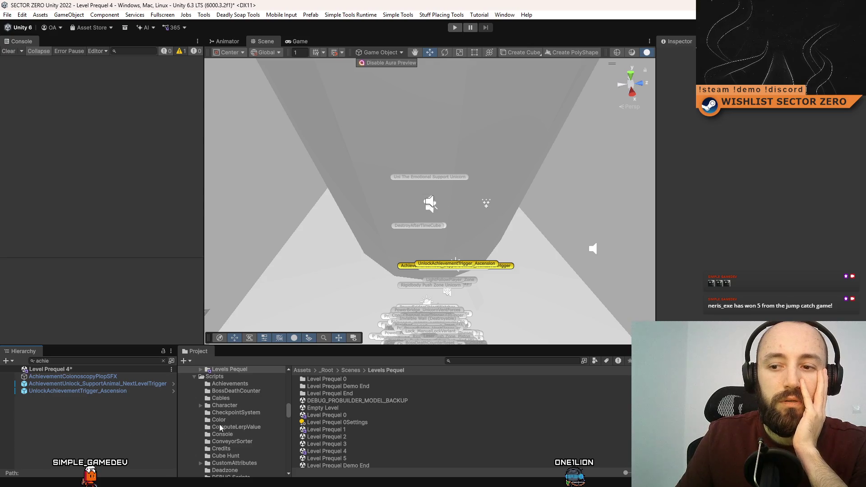
double_click(355, 458)
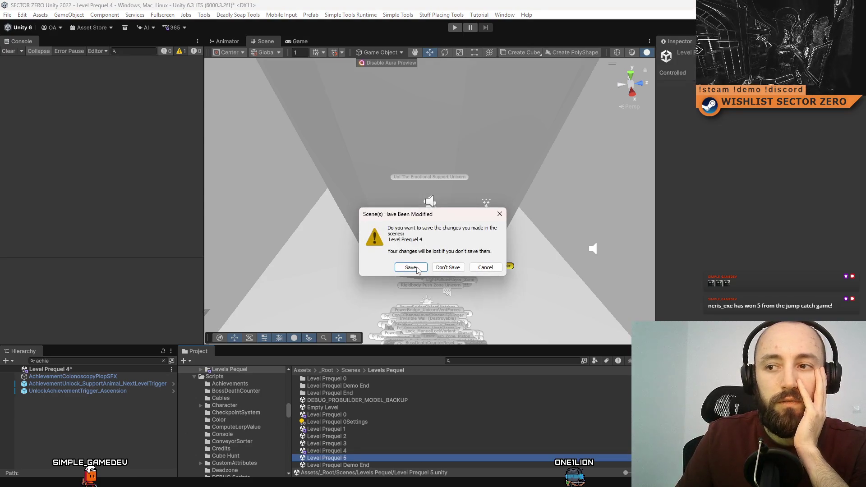
Save Level Prequel 4 and make the PartyRoom trigger award Party Protocol
click(417, 270)
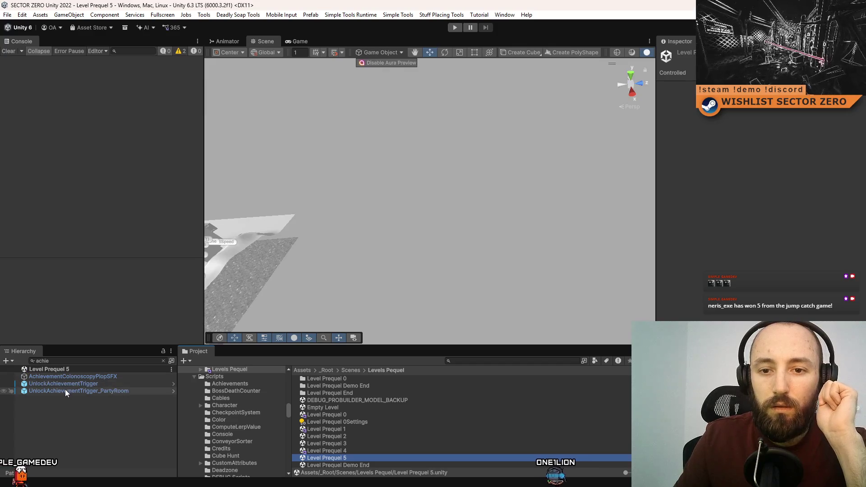
click(65, 391)
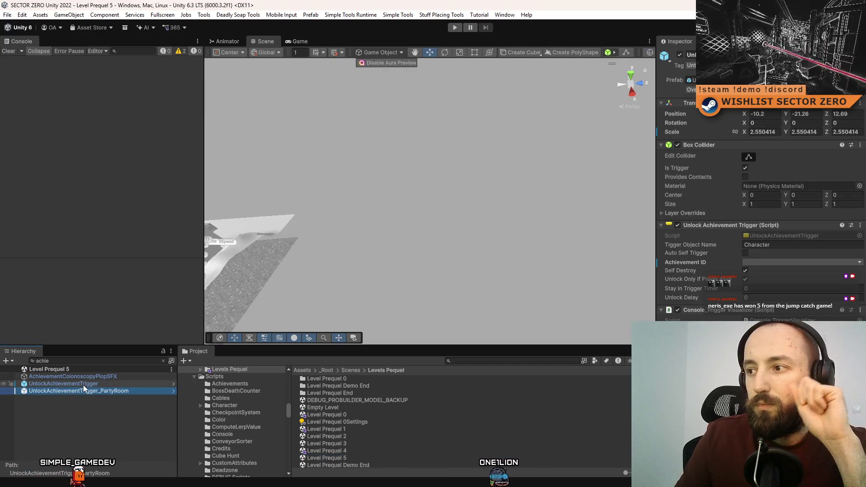
click(799, 263)
click(771, 271)
click(780, 262)
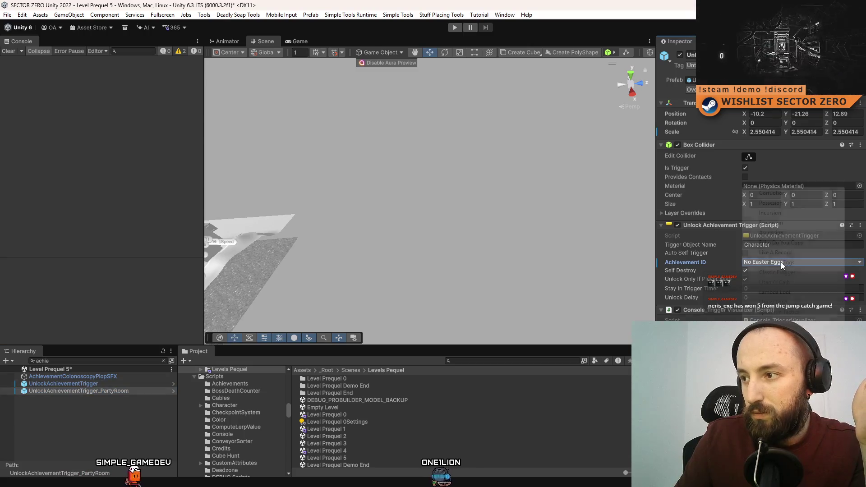
click(776, 343)
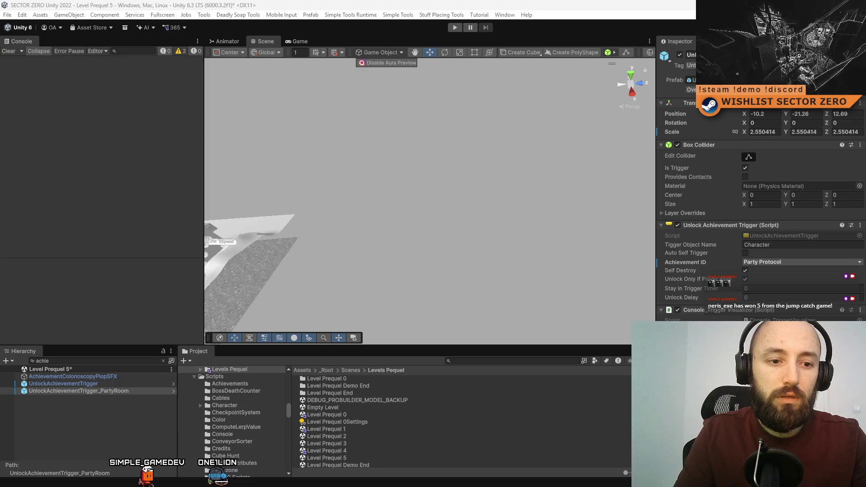
Make the other UnlockAchievementTrigger award Echo Do You Copy, then switch to Level Prequel 0
click(108, 384)
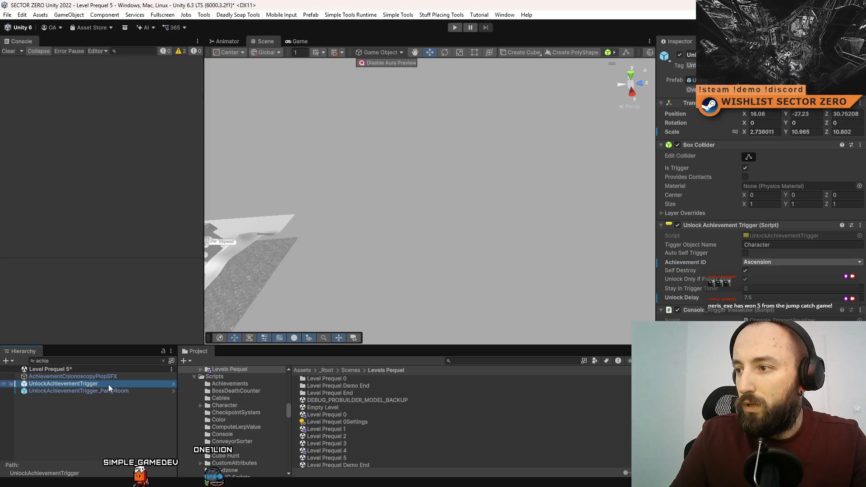
click(765, 263)
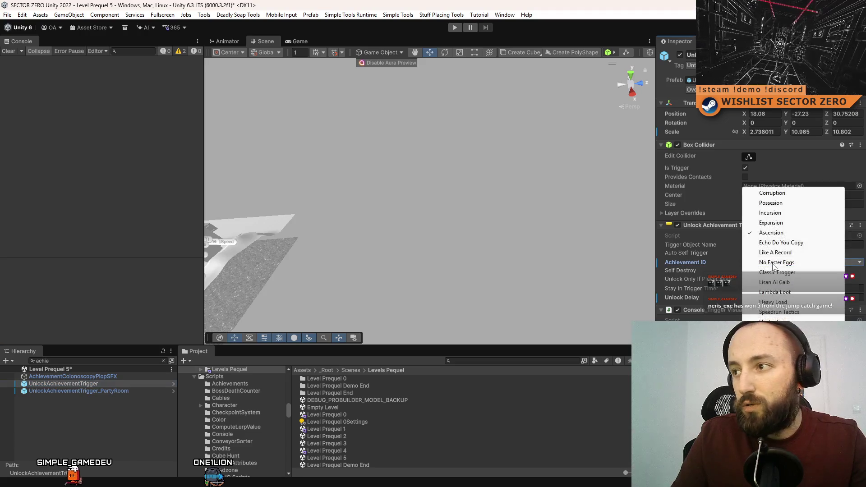
click(796, 243)
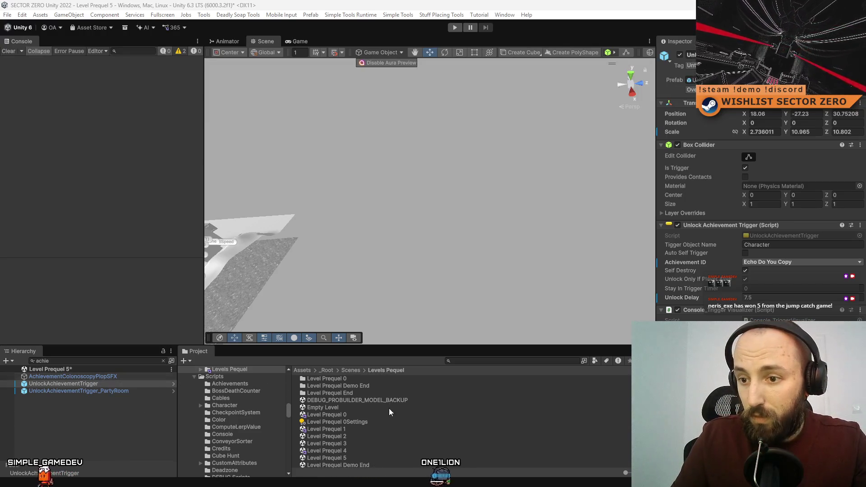
double_click(363, 415)
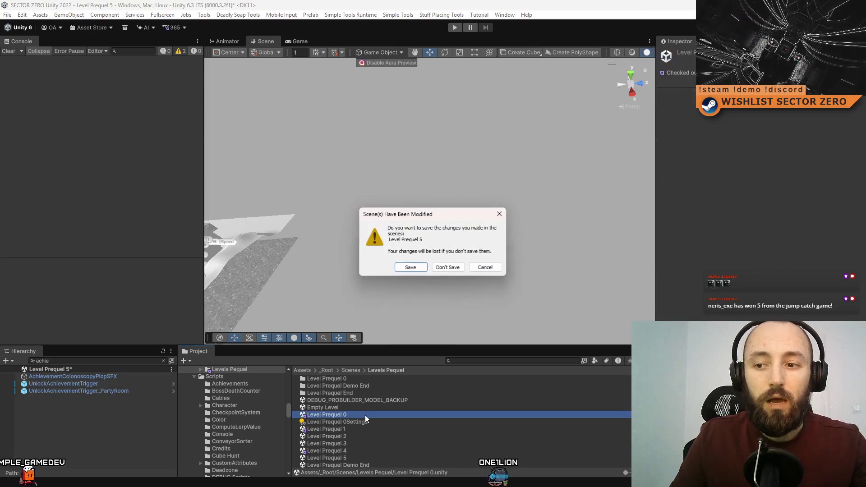
Save Level Prequel 5, then locate and frame Level Prequel 0's UnlockAchievementTrigger
click(410, 268)
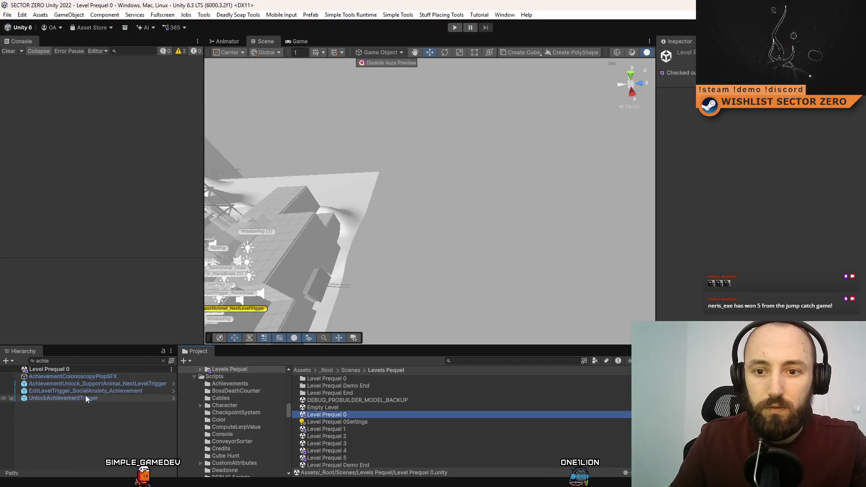
click(99, 378)
click(89, 383)
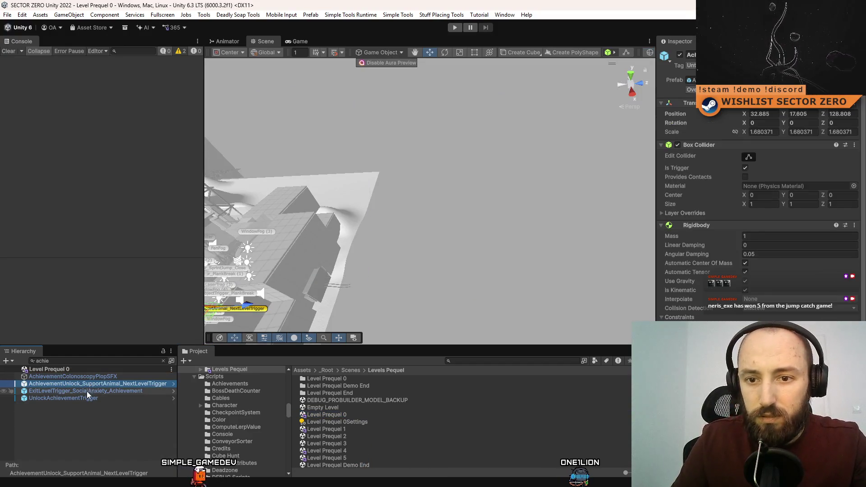
click(87, 391)
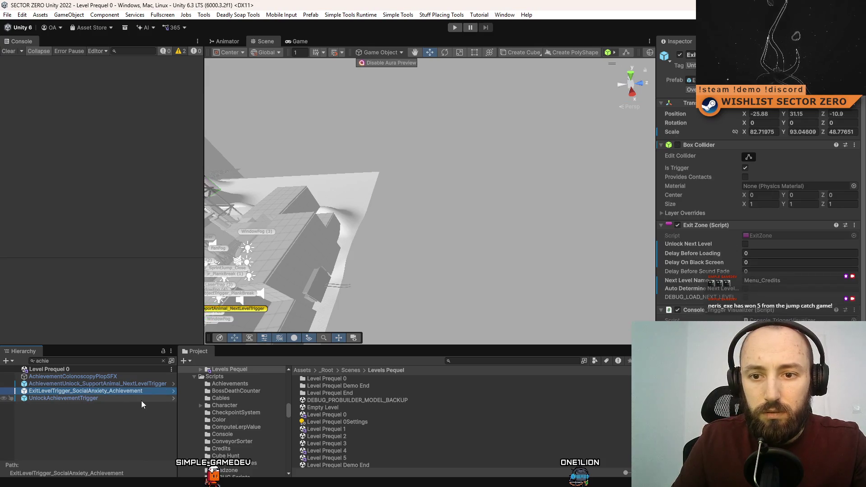
click(135, 401)
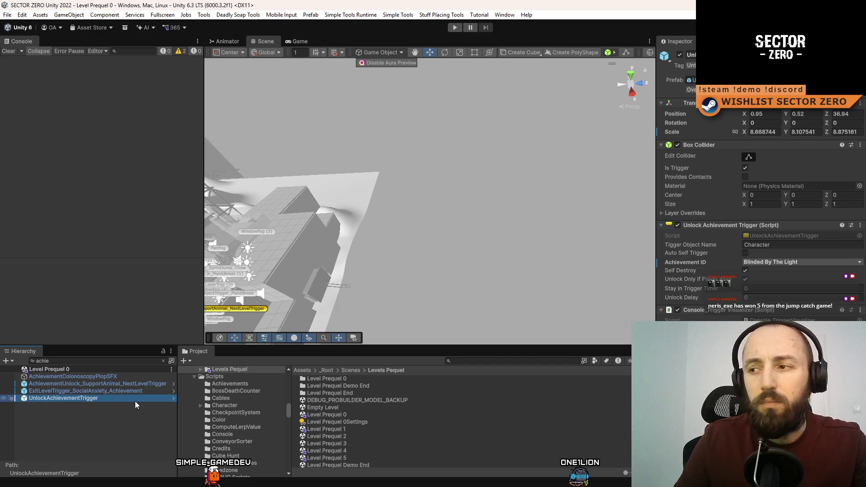
double_click(134, 401)
mouse_move(496, 253)
mouse_down()
mouse_move(527, 258)
mouse_move(537, 223)
mouse_up()
Make the trigger award Knees Weak Arms Heavy, then save and open Level Prequel 1
click(770, 262)
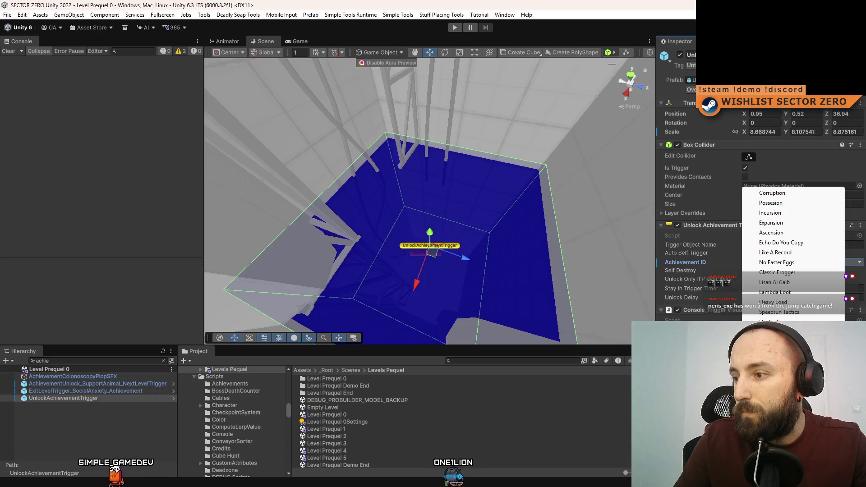
click(780, 361)
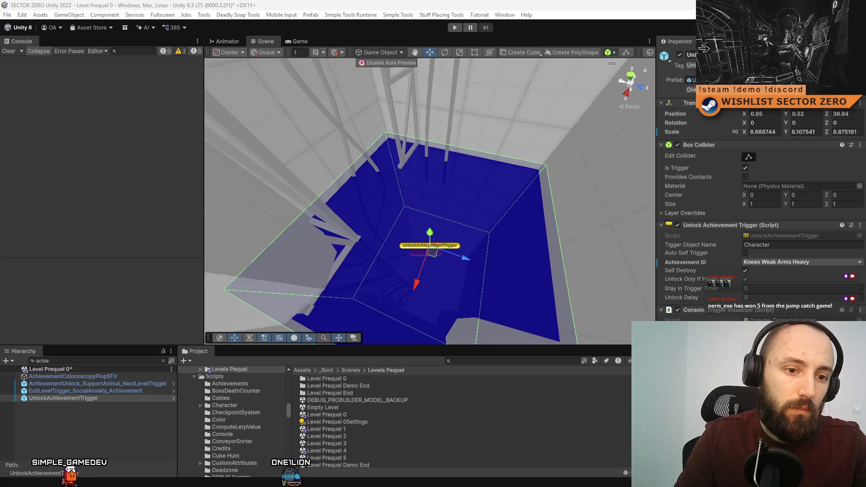
double_click(341, 432)
click(416, 266)
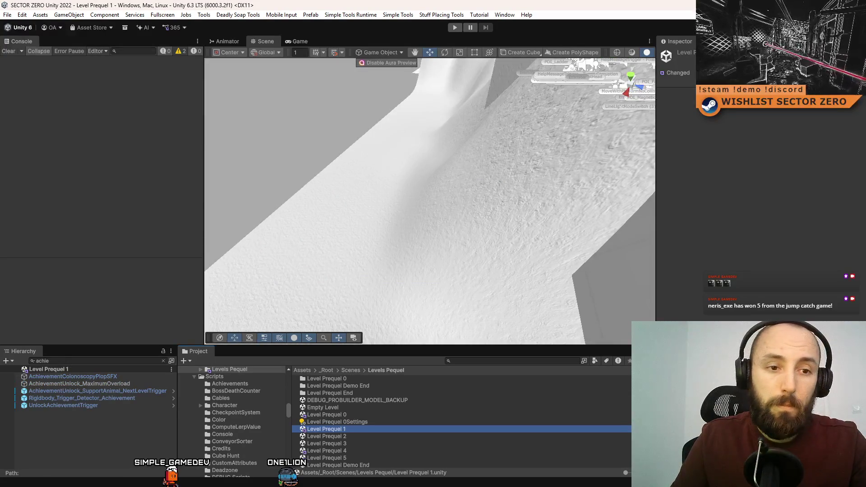
Frame AchievementUnlock_MaximumOverload from above and open its script in Visual Studio
double_click(116, 383)
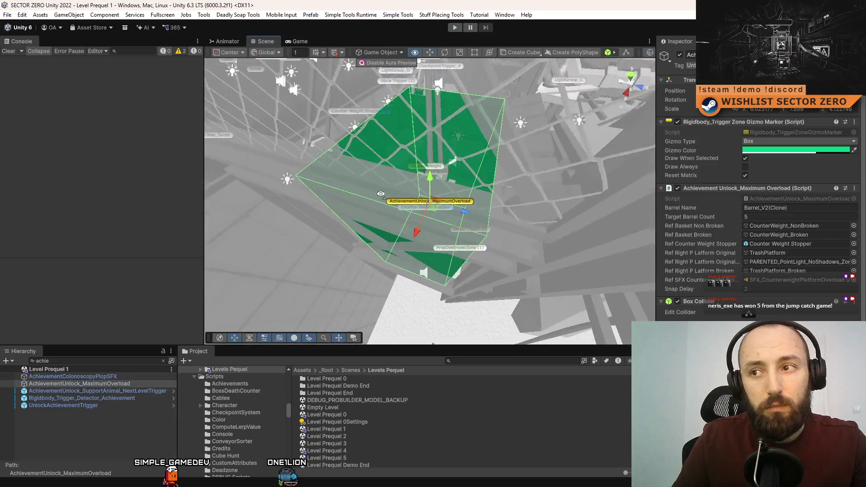
drag(381, 194, 312, 210)
scroll(312, 209, up, 4)
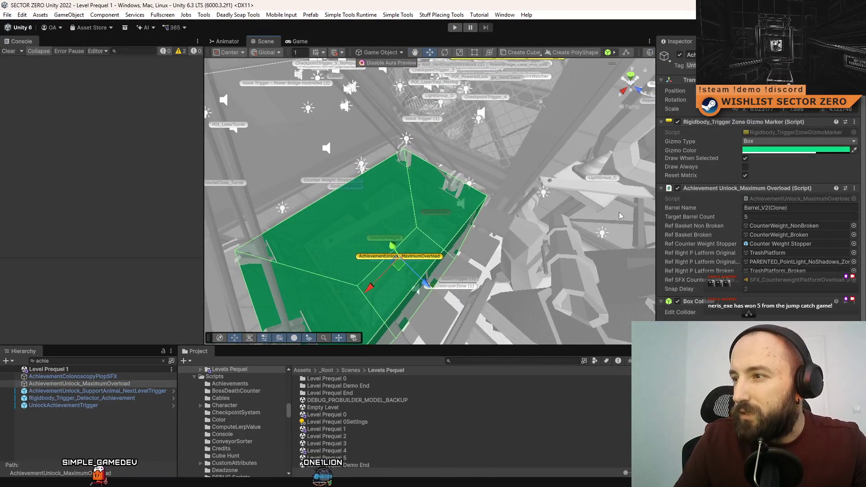
scroll(716, 163, down, 3)
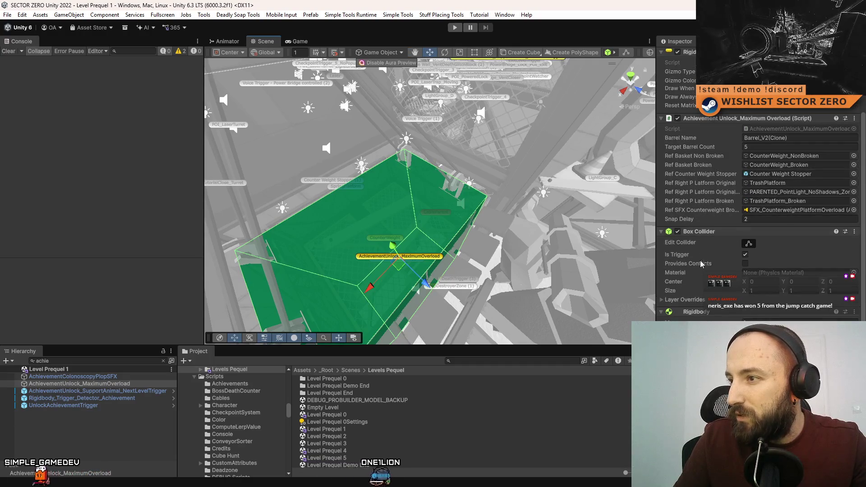
scroll(715, 263, up, 3)
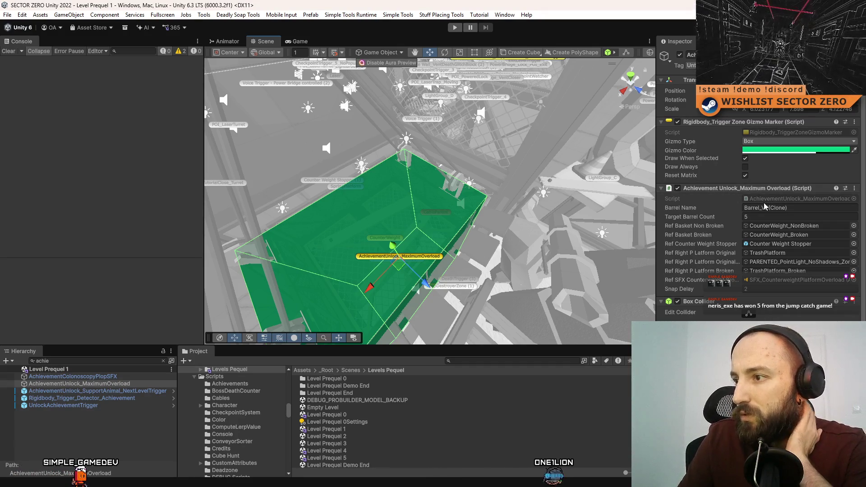
scroll(765, 206, down, 3)
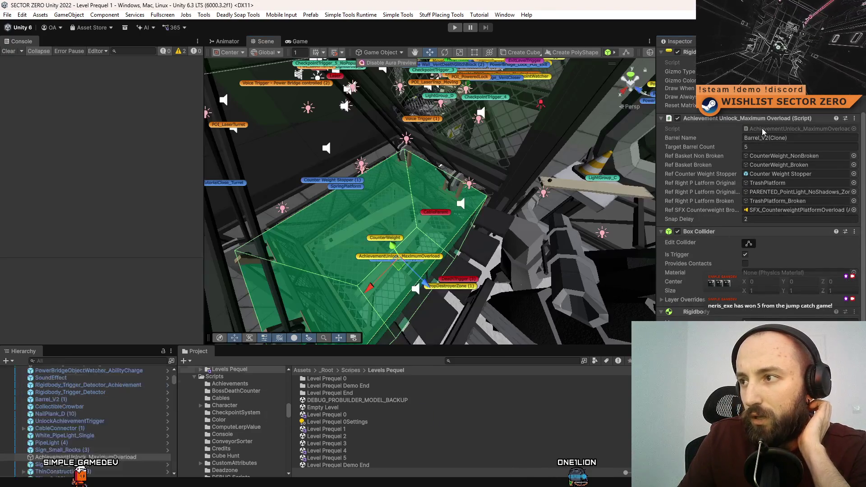
double_click(762, 128)
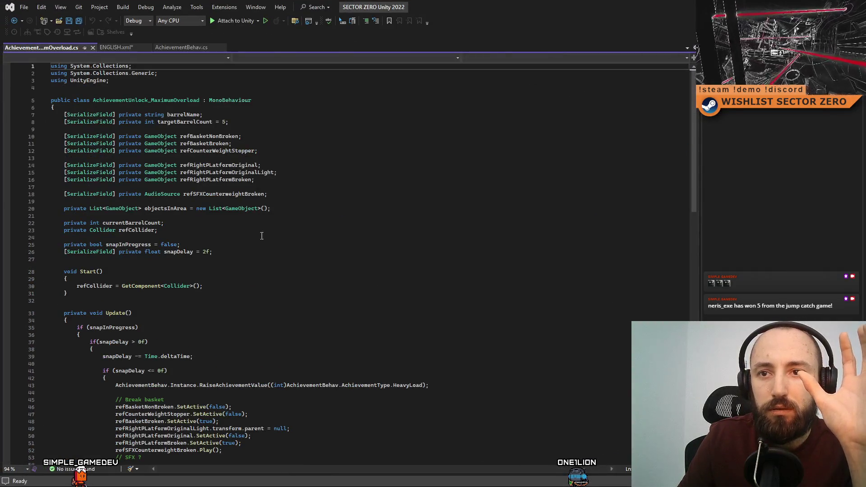
Read the MaximumOverload script and ENGLISH.xml achievement text, then return to Unity
scroll(251, 260, down, 7)
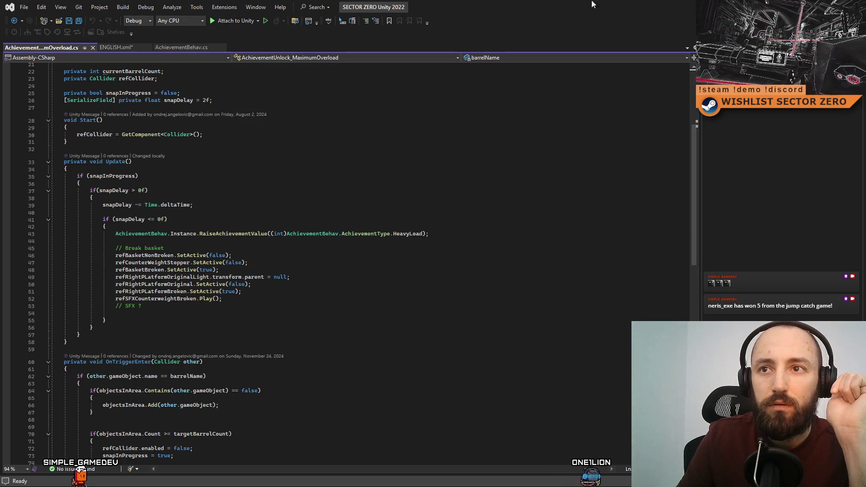
key(ctrl+Tab)
key(ctrl+Tab)
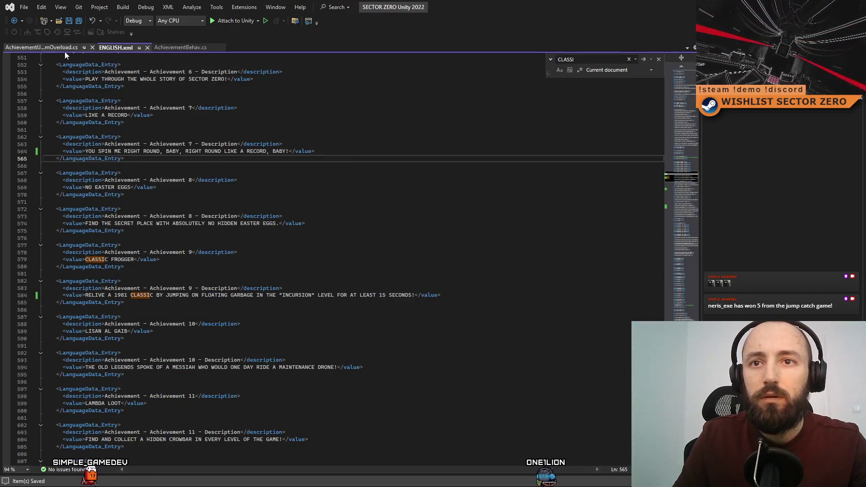
key(alt+Tab)
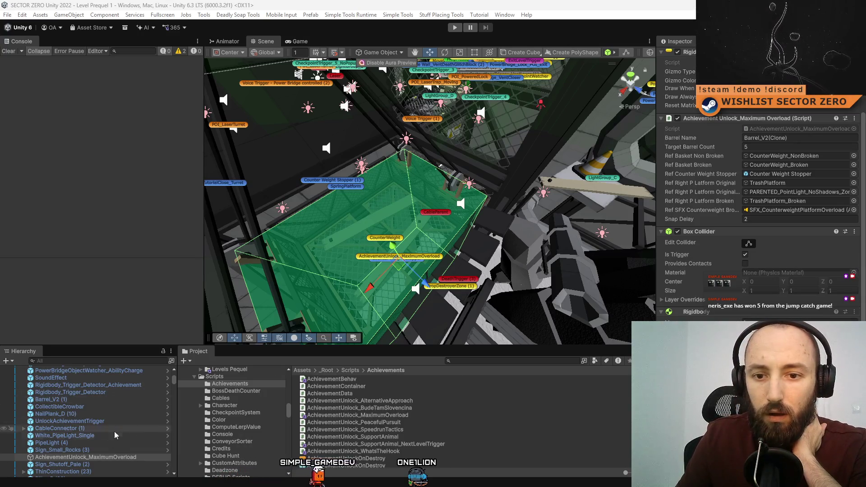
Filter the Hierarchy by 'achie' and inspect the Rigidbody_Trigger_Detector_Achievement trigger collider
click(130, 361)
text(achie)
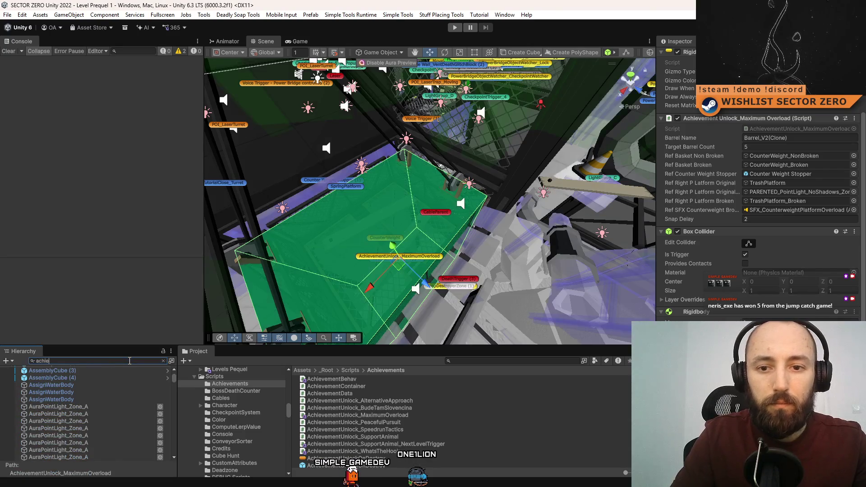
click(113, 392)
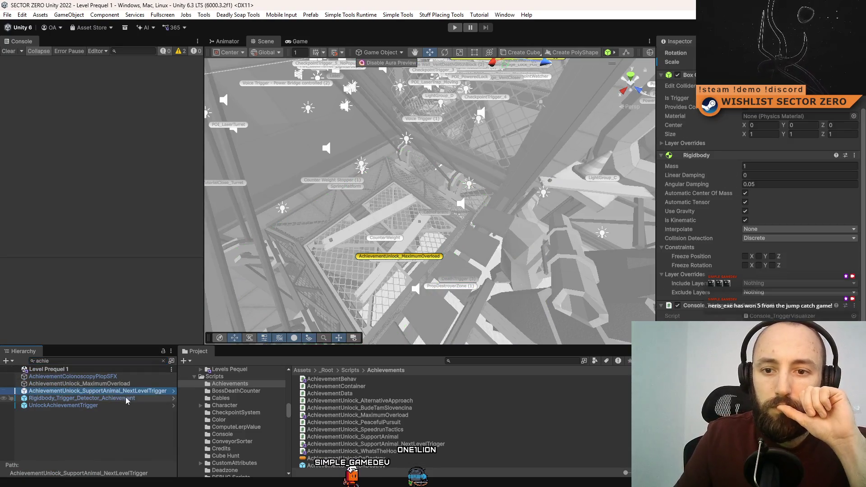
click(126, 399)
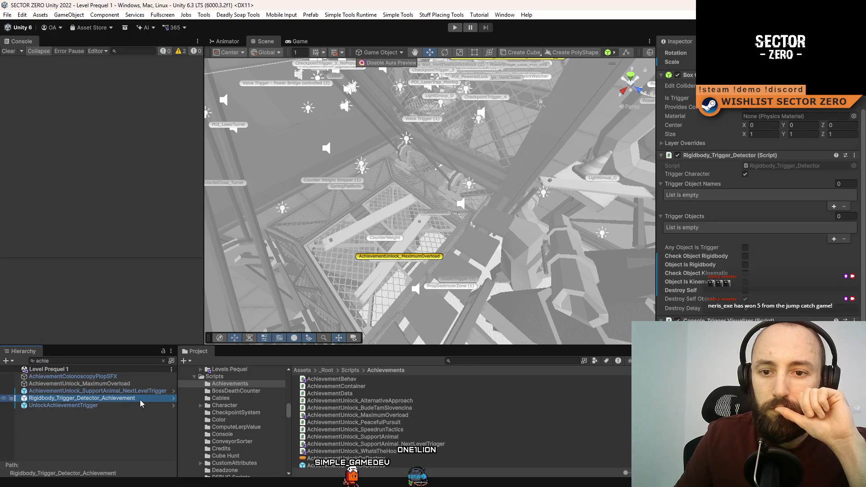
double_click(138, 403)
drag(425, 222, 586, 189)
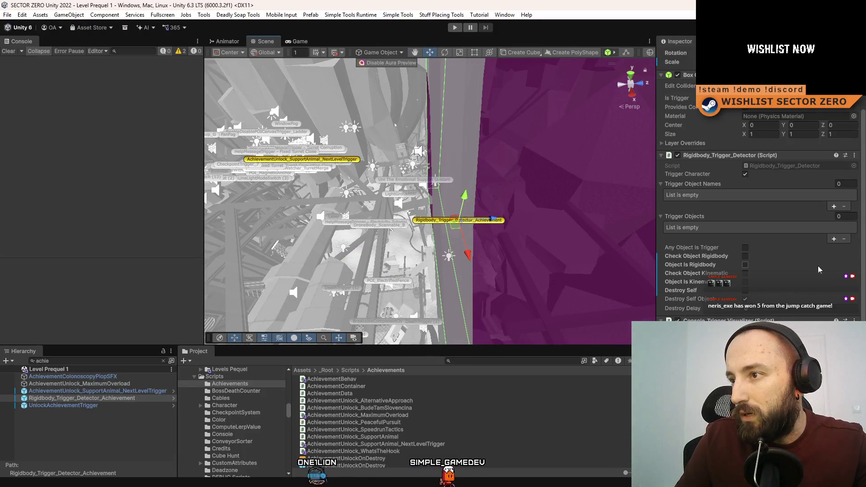
scroll(797, 260, down, 1)
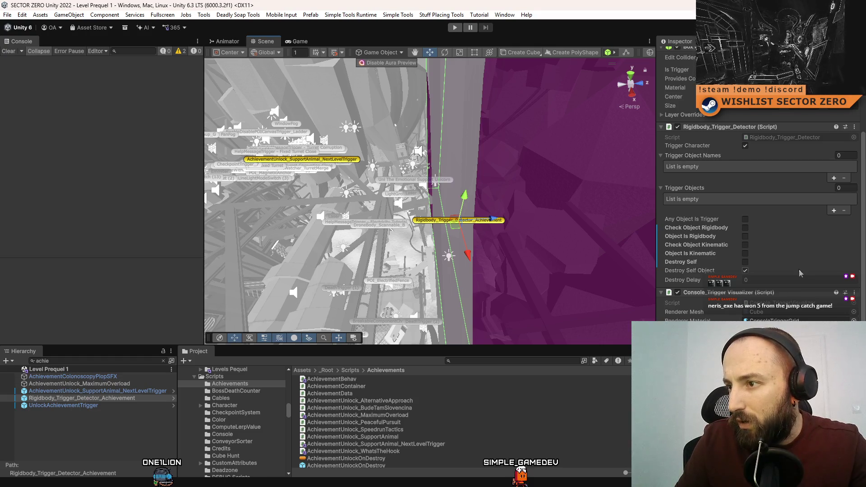
Frame UnlockAchievementTrigger and switch its achievement from Like A Record to No Easter Eggs
click(92, 406)
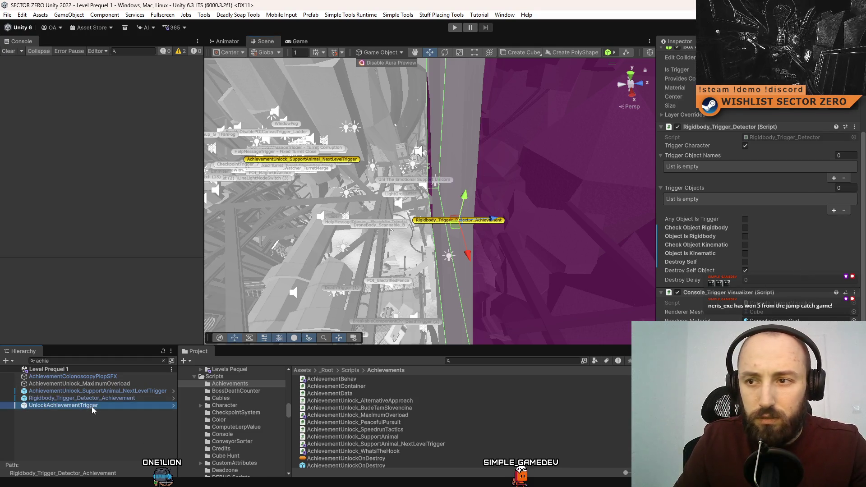
key(f)
mouse_move(570, 172)
mouse_down()
mouse_move(334, 173)
mouse_move(400, 135)
mouse_move(646, 219)
mouse_up()
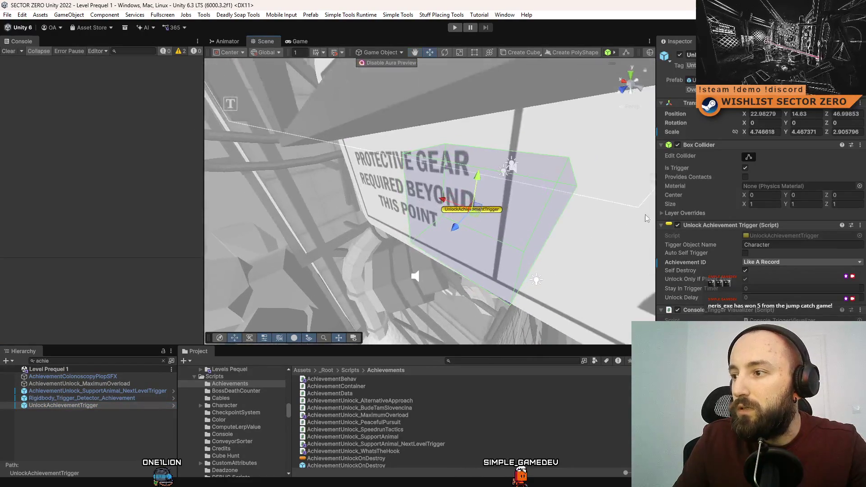
click(790, 263)
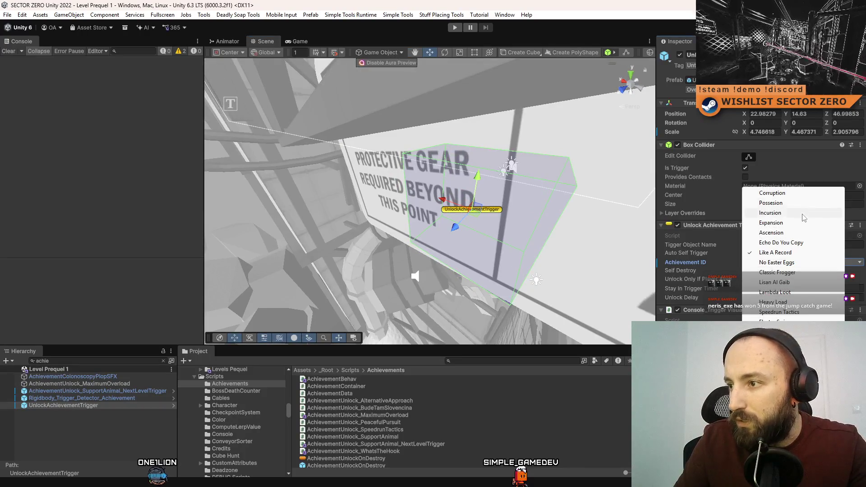
click(806, 265)
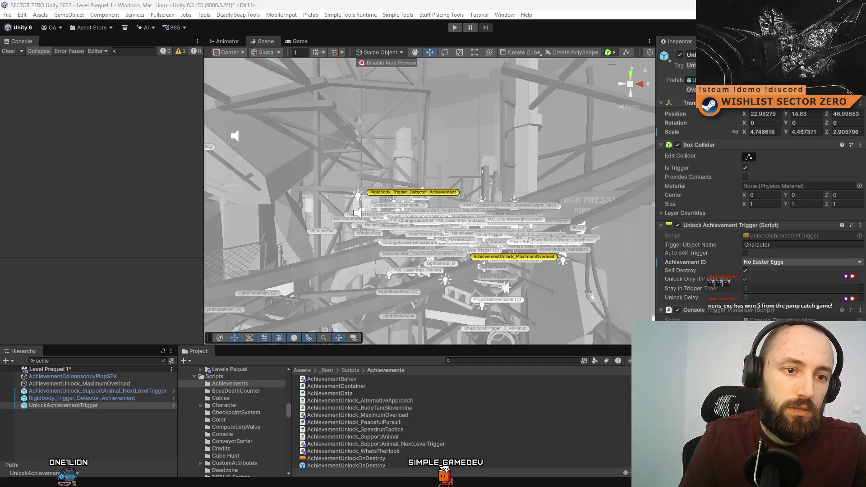
double_click(112, 398)
mouse_move(451, 234)
mouse_down()
mouse_move(498, 301)
mouse_move(658, 272)
mouse_move(659, 246)
mouse_move(677, 298)
mouse_move(647, 321)
mouse_move(573, 308)
mouse_up()
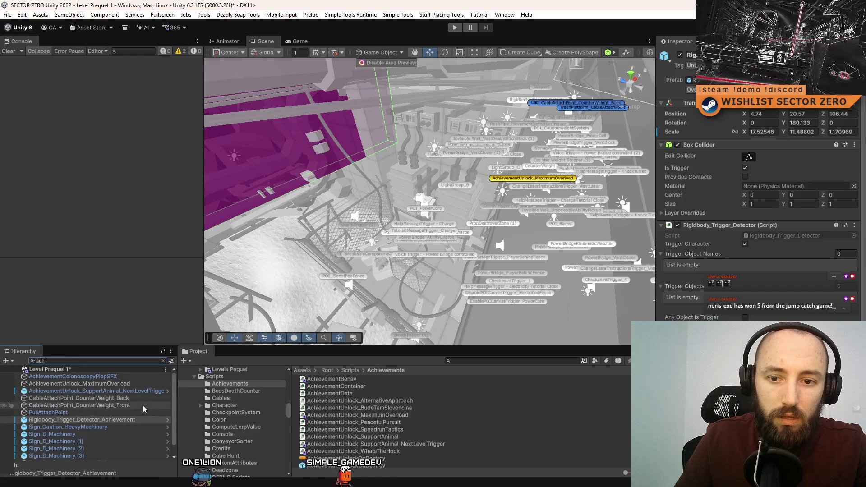
text(i)
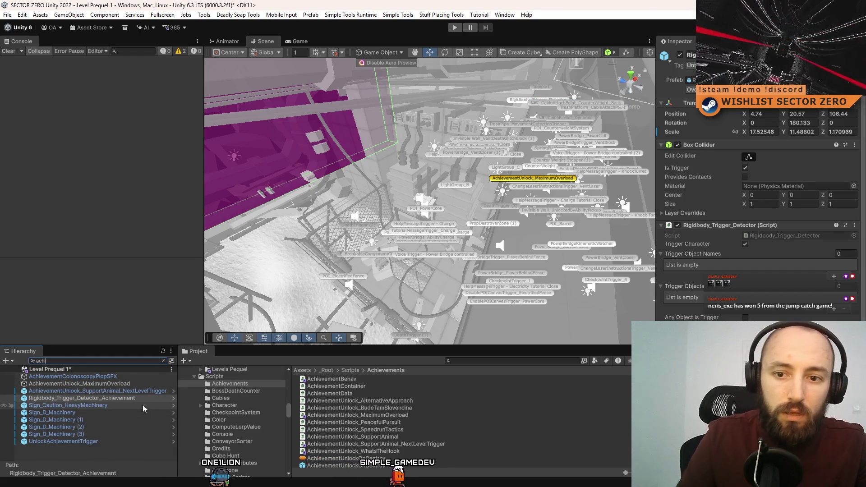
click(139, 392)
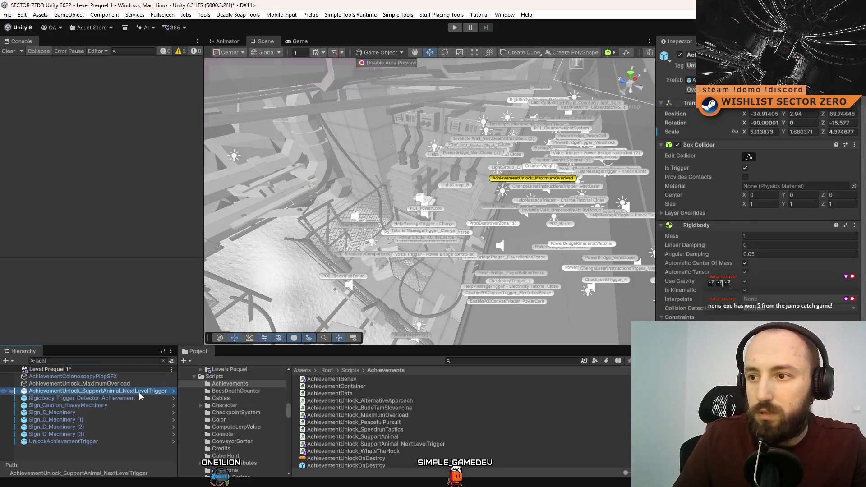
click(136, 383)
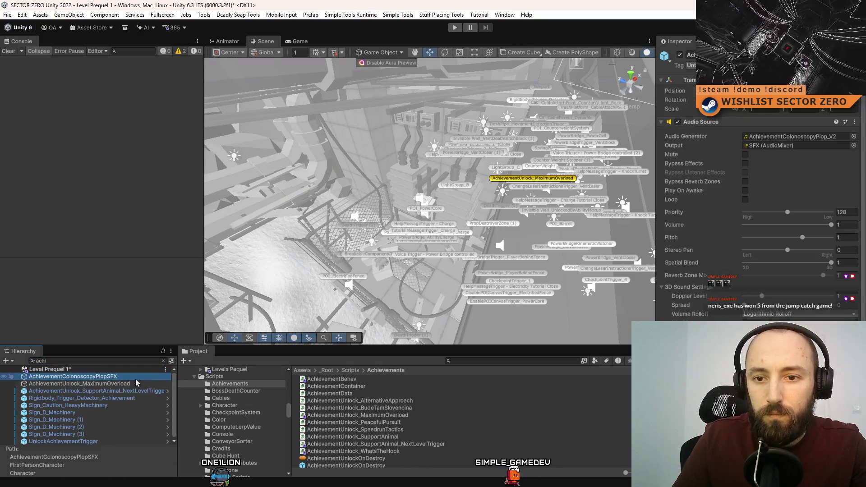
double_click(121, 385)
double_click(118, 391)
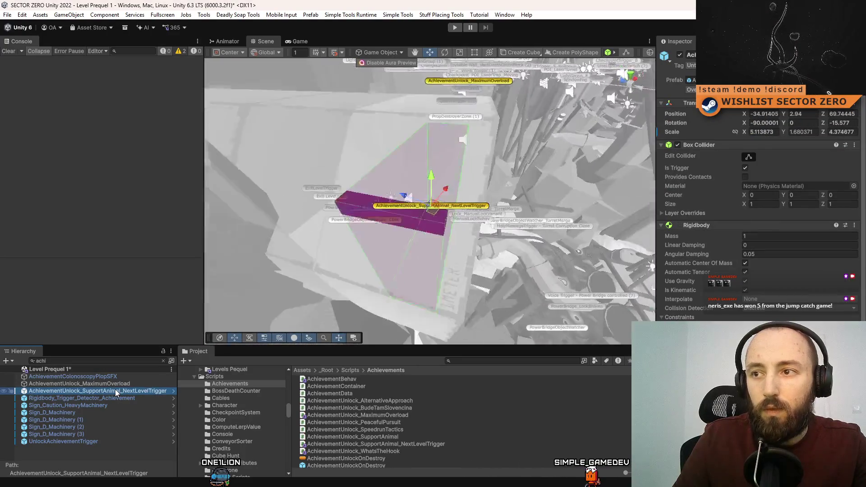
drag(200, 81, 161, 312)
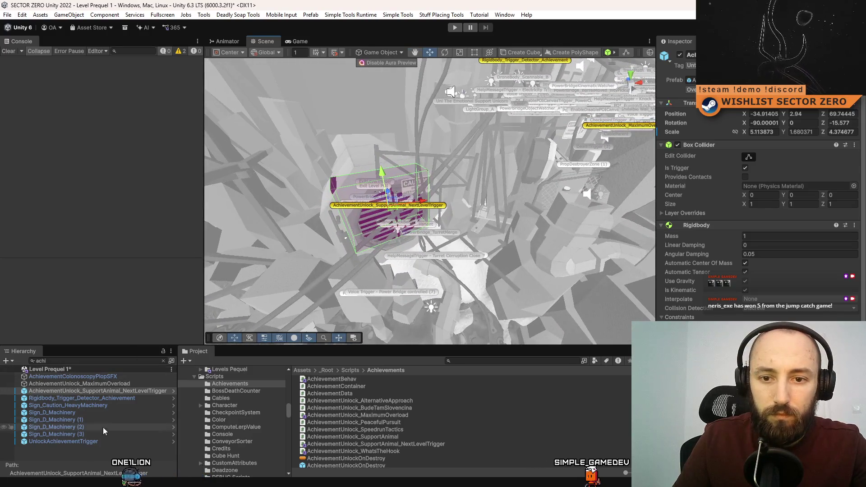
double_click(92, 441)
mouse_move(448, 247)
mouse_down()
mouse_move(526, 195)
mouse_move(558, 252)
mouse_move(351, 118)
mouse_move(381, 166)
mouse_move(407, 258)
mouse_move(397, 264)
mouse_move(410, 281)
mouse_up()
click(368, 120)
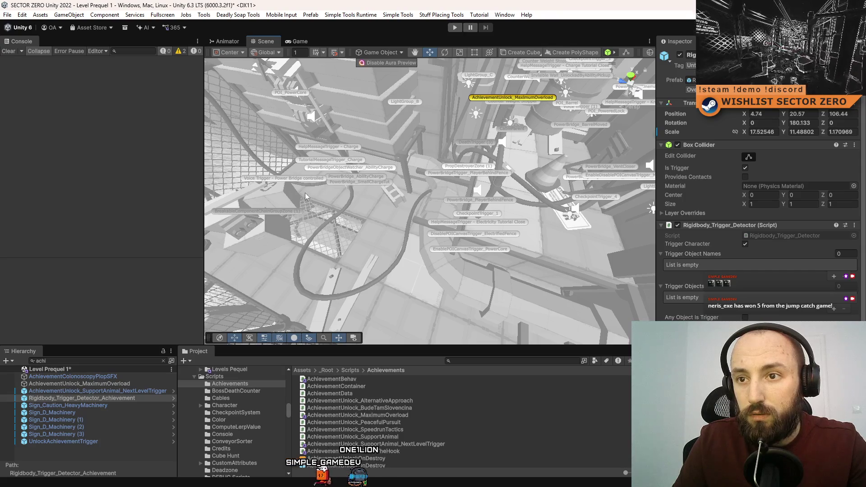
drag(444, 239, 377, 244)
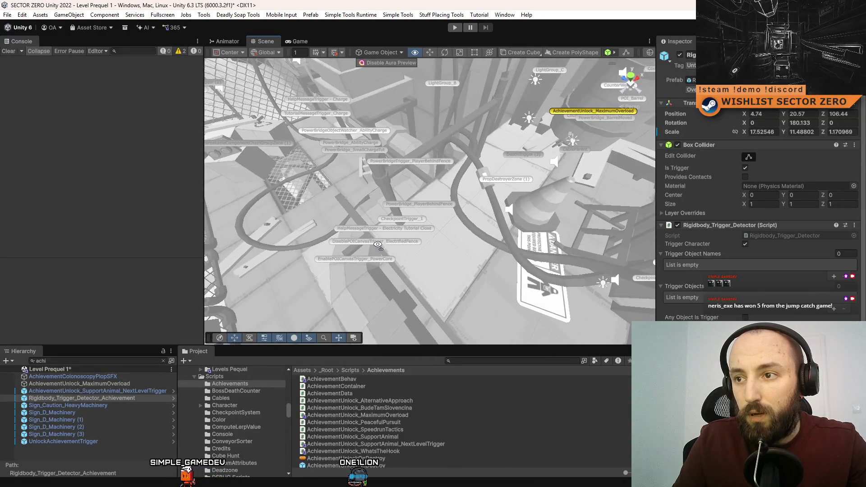
click(415, 203)
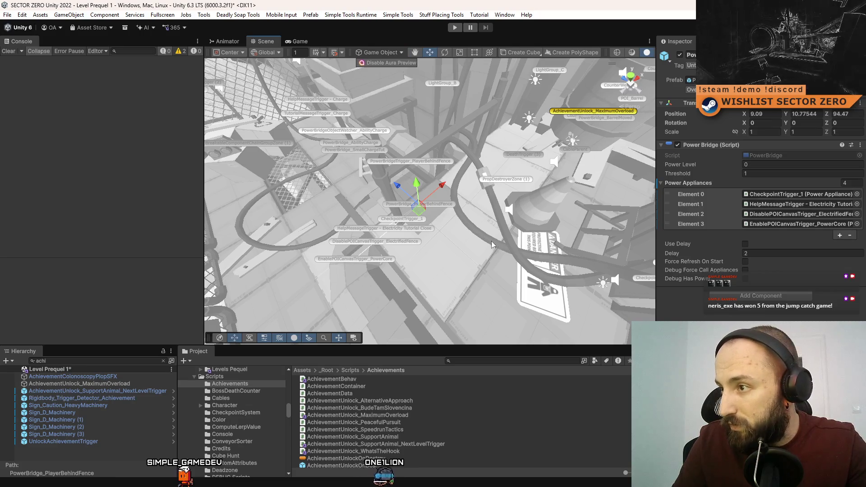
Inspect the PowerBridgeTrigger_PlayerBehindFence trigger near the power bridge
drag(478, 258, 407, 177)
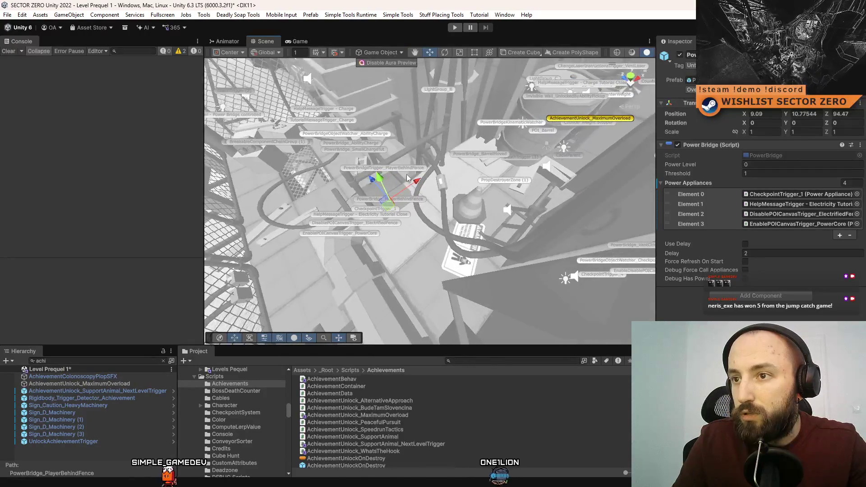
click(418, 170)
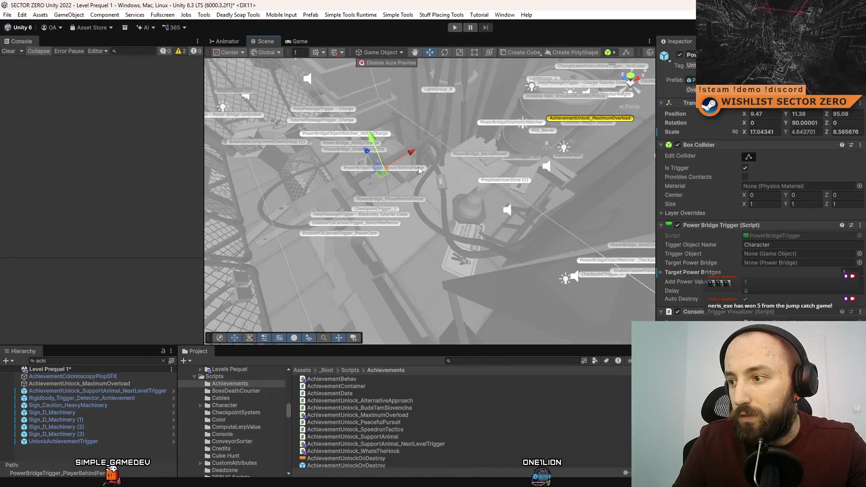
drag(400, 221, 396, 250)
drag(454, 261, 443, 262)
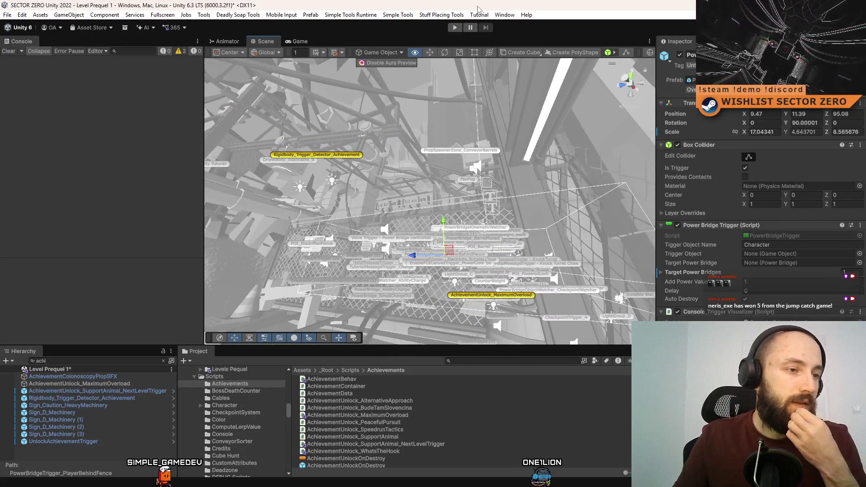
drag(373, 260, 372, 186)
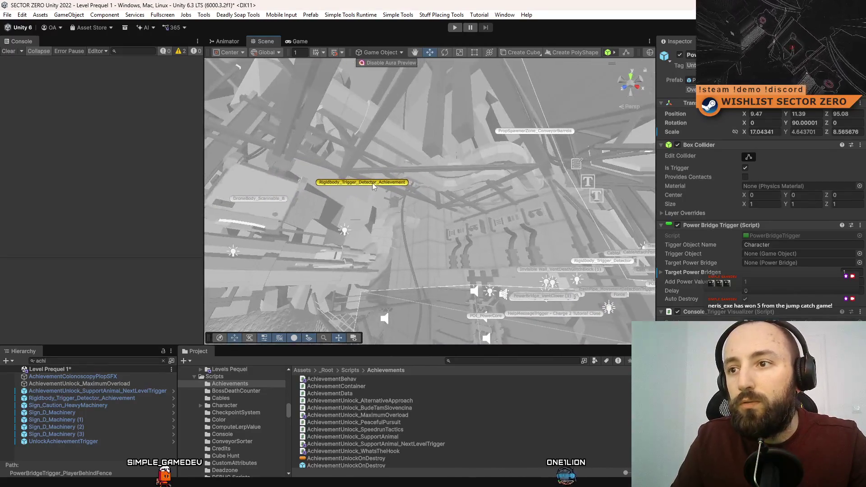
Review Rigidbody_Trigger_Detector_Achievement's settings, then filter the Hierarchy by 'checkpo'
click(373, 186)
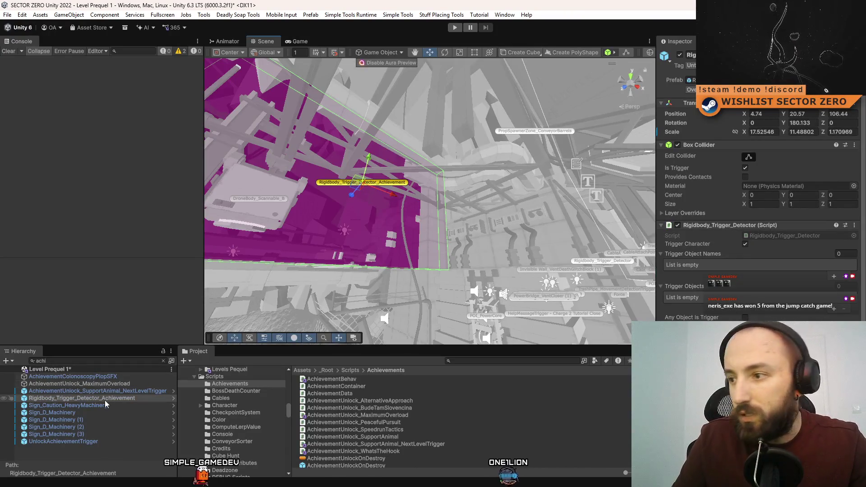
scroll(773, 270, down, 5)
mouse_move(409, 232)
mouse_down()
mouse_move(334, 248)
mouse_move(267, 135)
mouse_up()
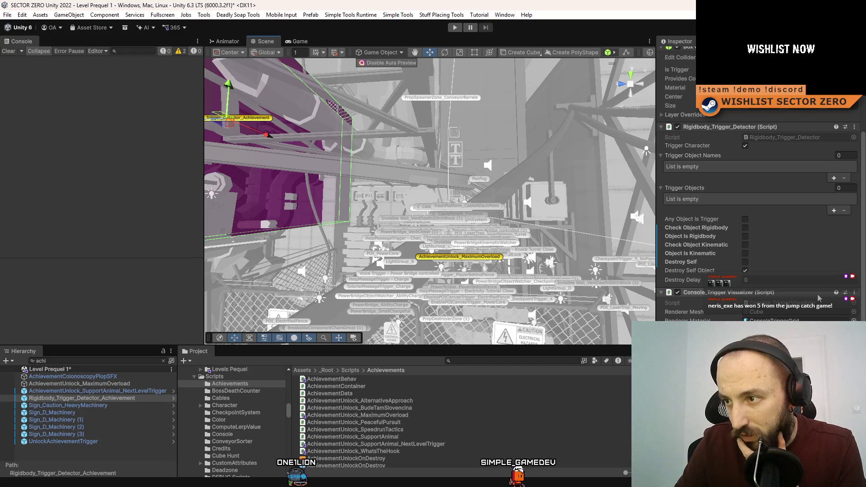
mouse_move(462, 210)
mouse_down()
mouse_move(378, 157)
mouse_move(466, 310)
mouse_move(413, 388)
mouse_move(392, 358)
mouse_move(405, 249)
mouse_move(319, 249)
mouse_move(428, 212)
mouse_move(417, 216)
mouse_up()
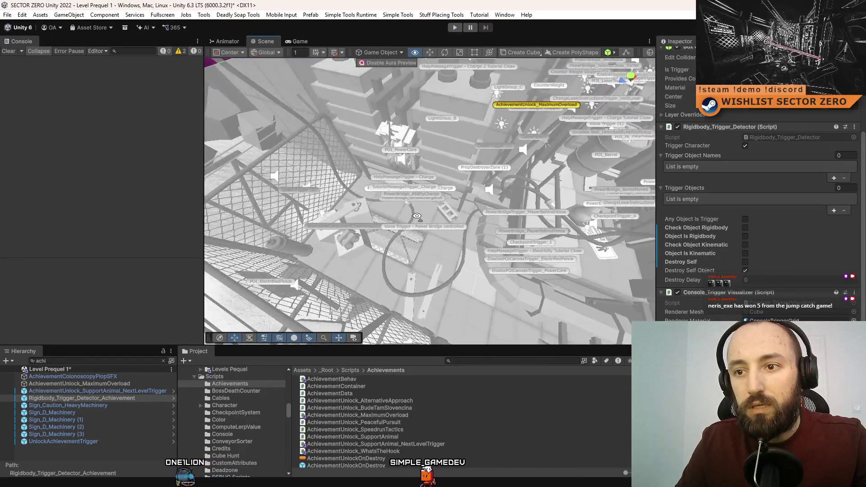
double_click(94, 359)
text(checkpo)
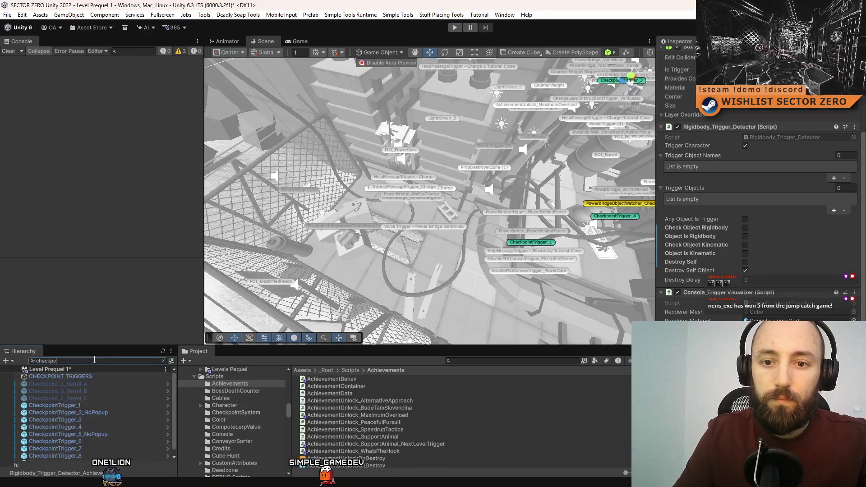
Frame CheckpointTrigger_1 and review its Id 1 and spawn override 6.5, 14.8, 102.41
double_click(102, 405)
drag(325, 212, 294, 215)
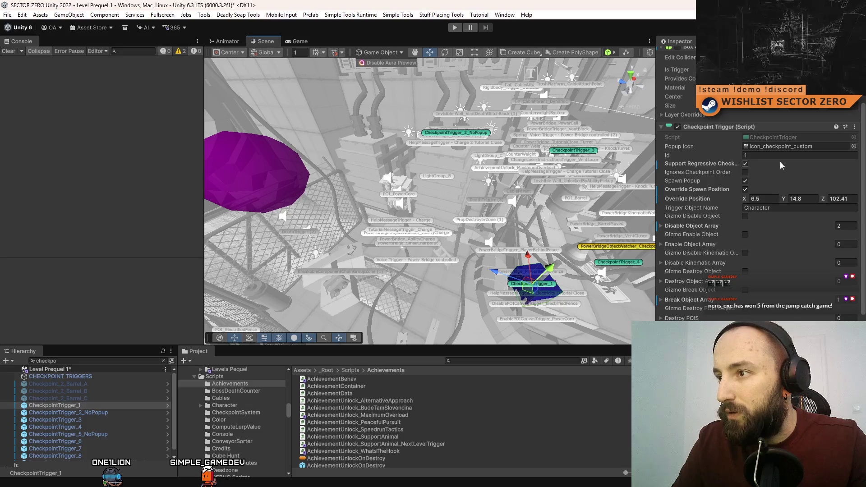
scroll(780, 162, down, 10)
scroll(786, 163, down, 6)
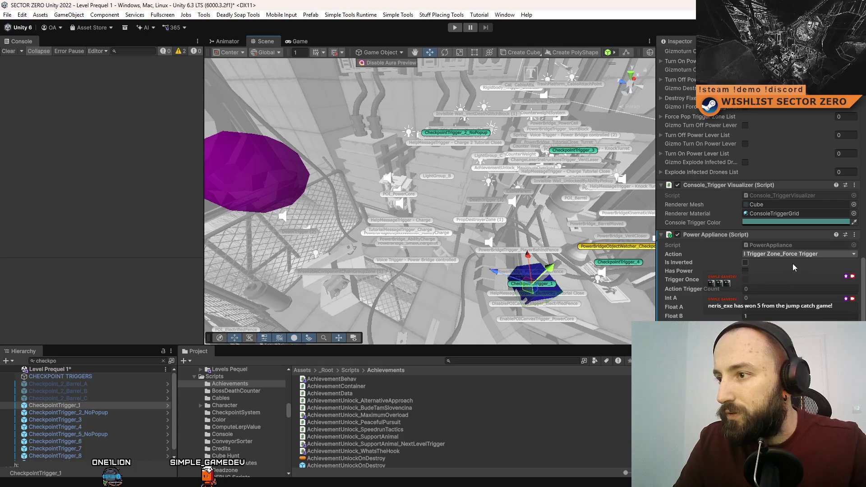
scroll(792, 259, up, 3)
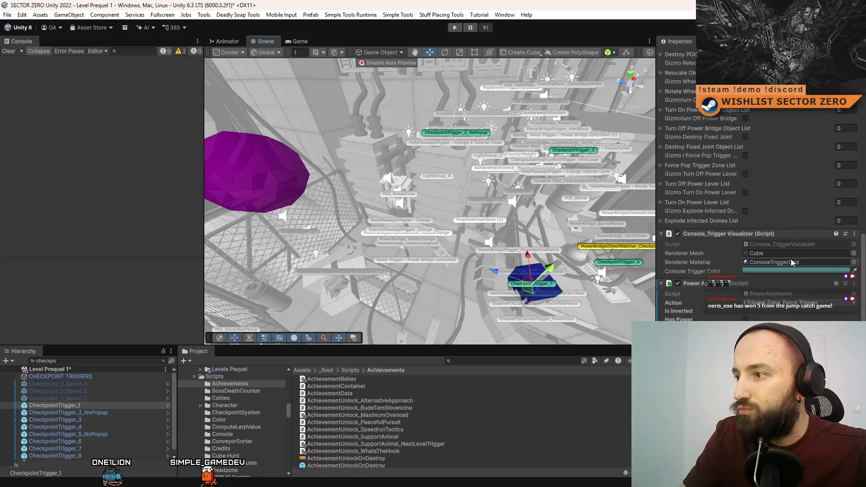
scroll(769, 197, up, 9)
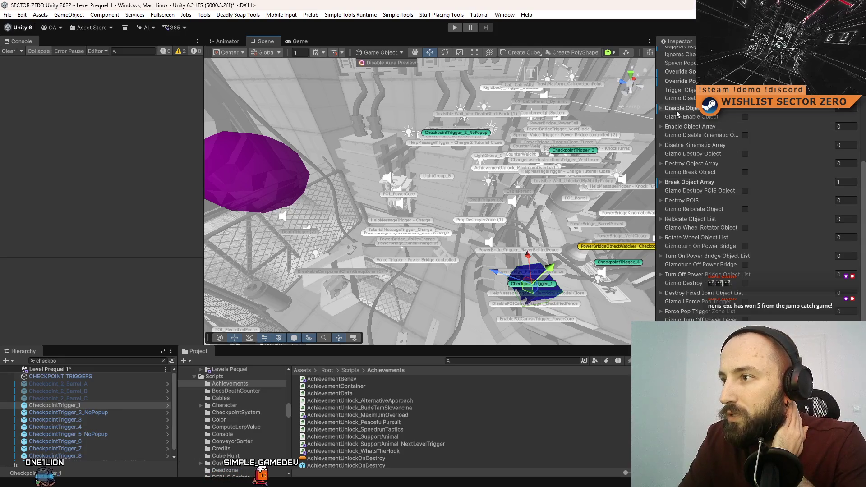
scroll(684, 112, up, 3)
scroll(746, 293, up, 3)
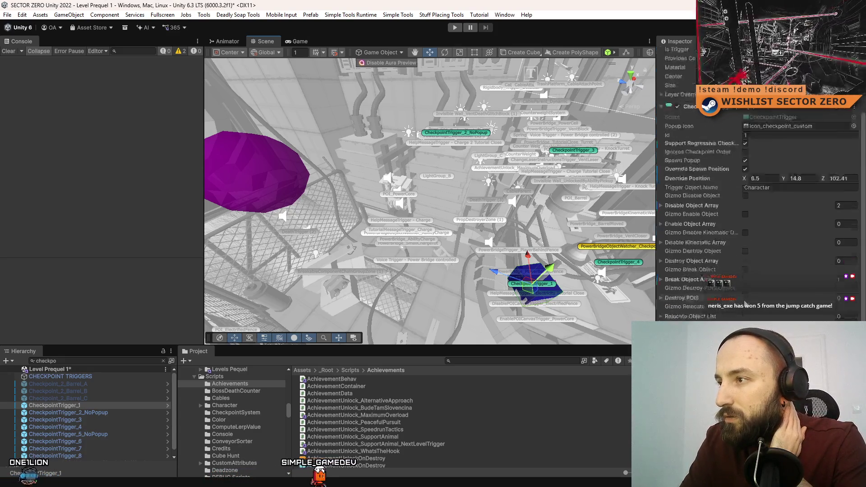
scroll(746, 292, up, 2)
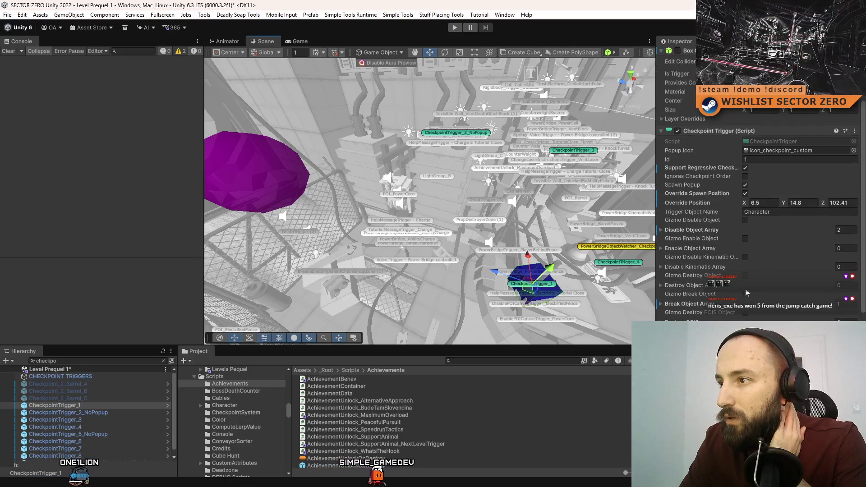
scroll(747, 292, down, 15)
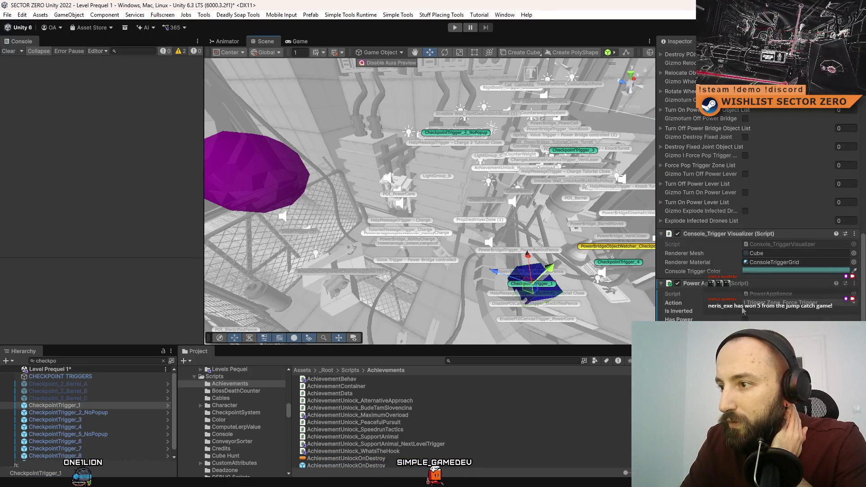
scroll(743, 311, down, 3)
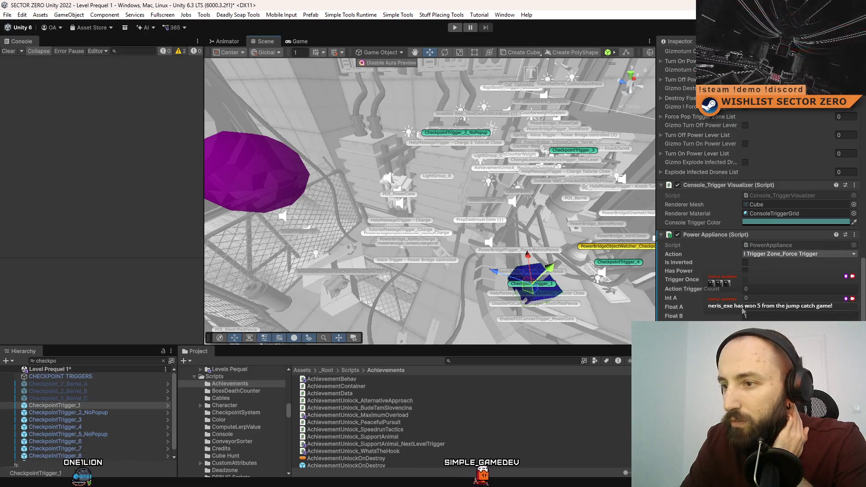
drag(449, 149, 426, 187)
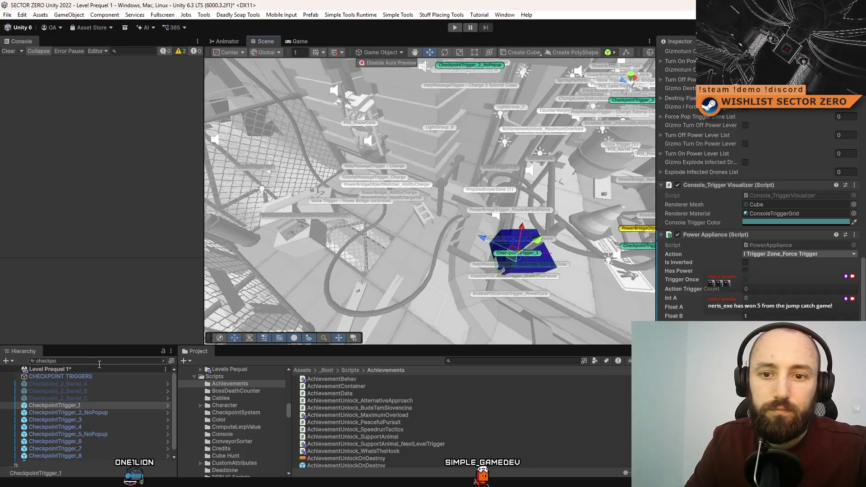
click(98, 361)
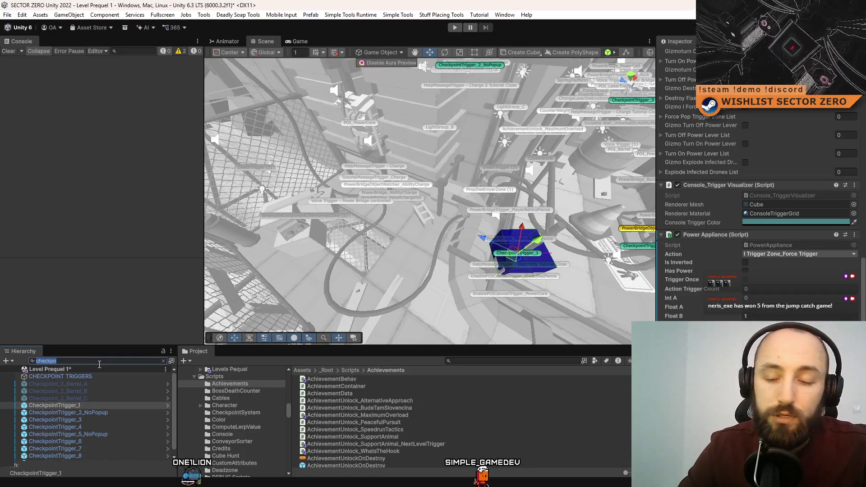
Try Hierarchy searches for 'alte' and 'routtrigger' and scroll the results
text(alte)
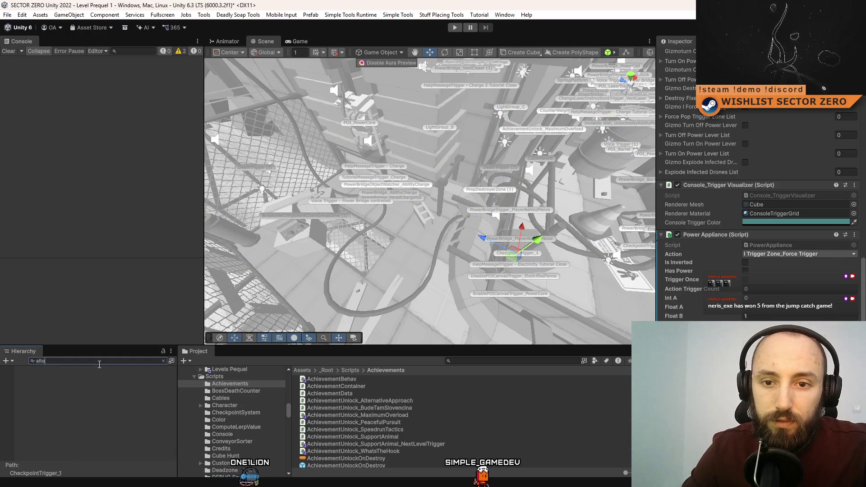
key(BackSpace)
text(rout)
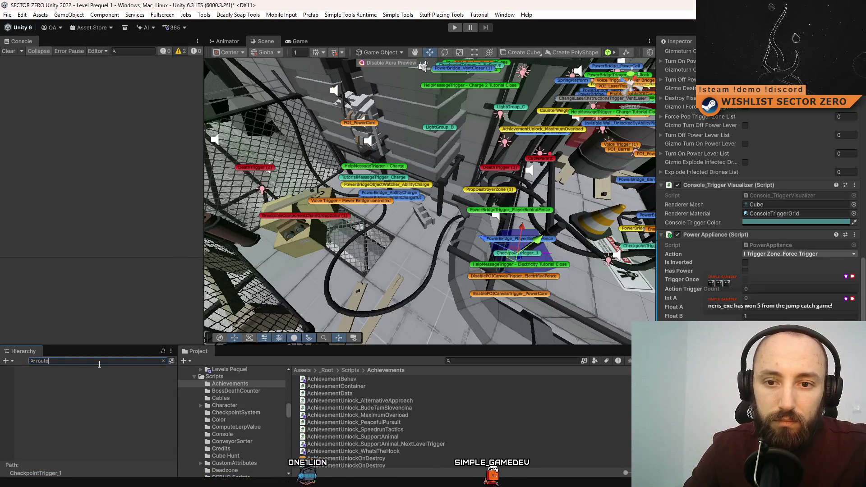
text(trigger)
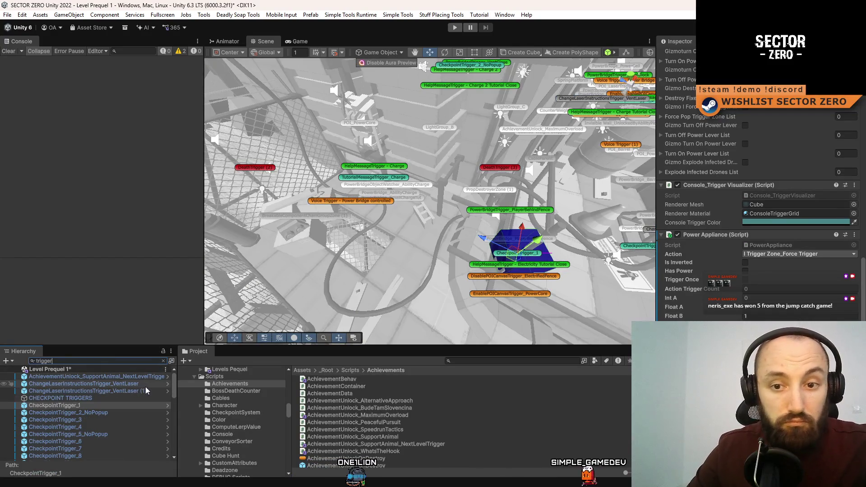
scroll(126, 410, down, 5)
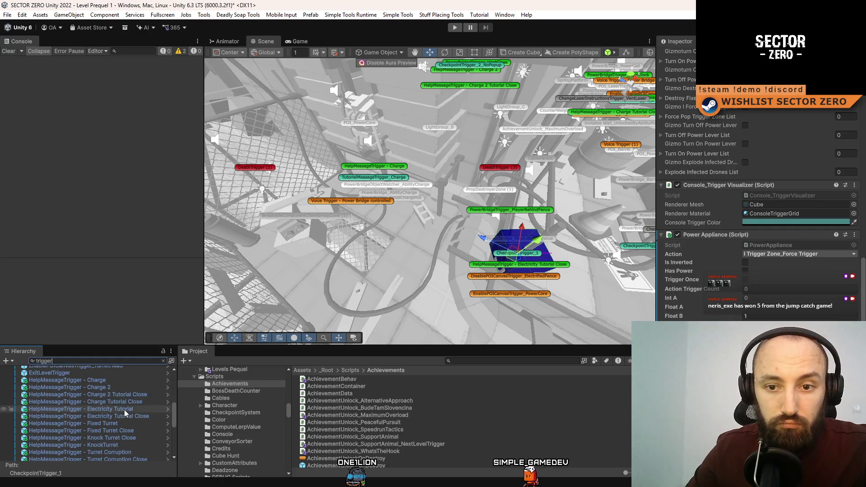
scroll(123, 410, down, 5)
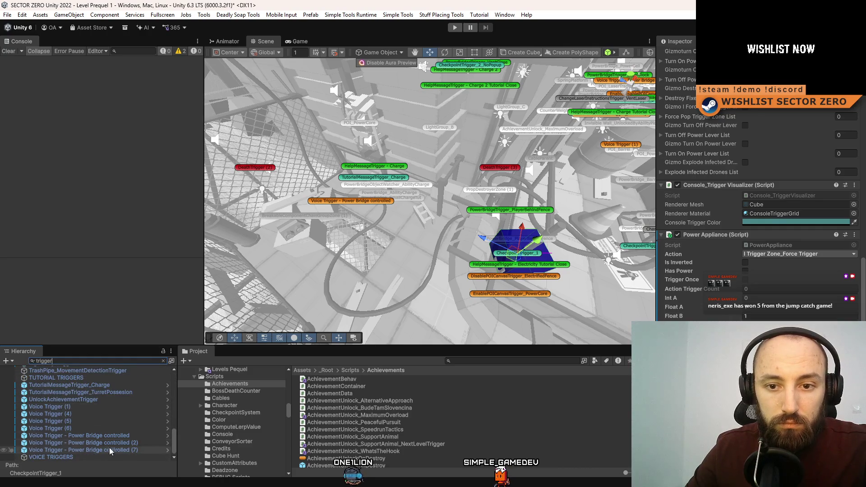
scroll(117, 435, up, 3)
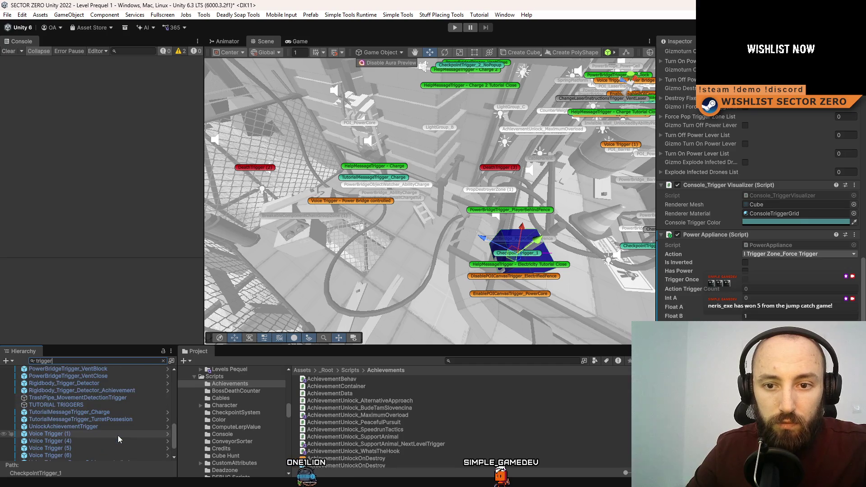
scroll(118, 434, up, 3)
Search 'power bri' and inspect PowerBridgeObjectWatcher, which powers PowerBridge_LockBroken
key(ctrl+a)
text(power bri)
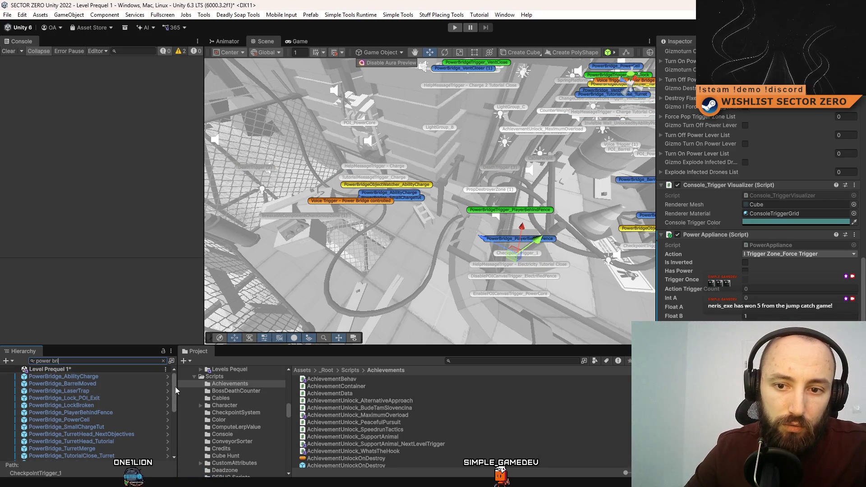
scroll(172, 398, down, 2)
drag(173, 399, 172, 430)
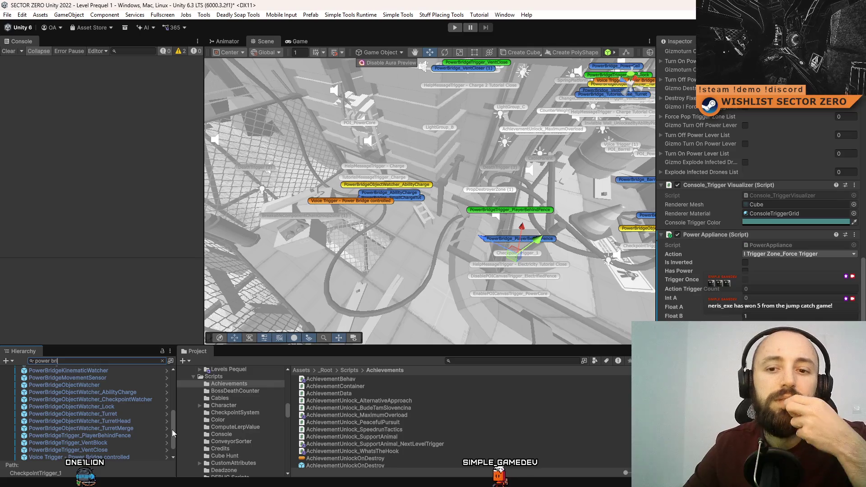
click(64, 385)
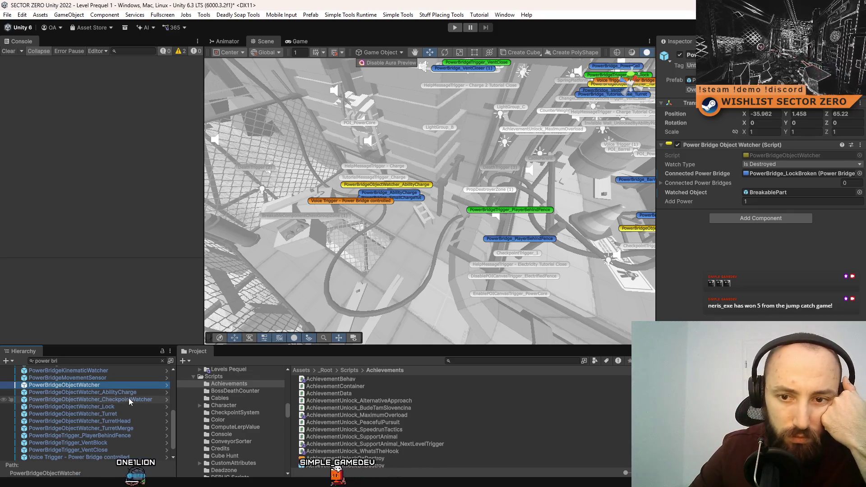
Rename PowerBridgeTrigger_PlayerBehindFence to PowerBridgeTrigger_Achievement_AlternateApproach
click(143, 433)
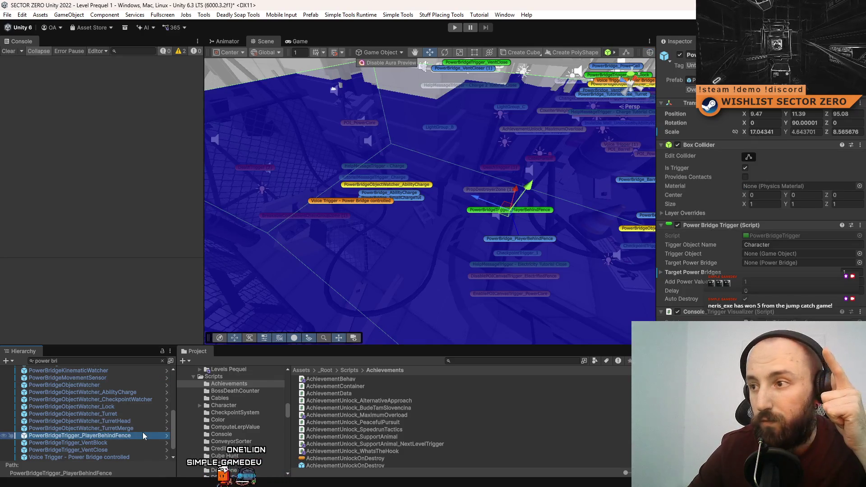
mouse_move(319, 259)
alt+mouse_down()
mouse_move(413, 221)
mouse_move(390, 239)
mouse_move(394, 231)
mouse_move(383, 233)
alt+mouse_up()
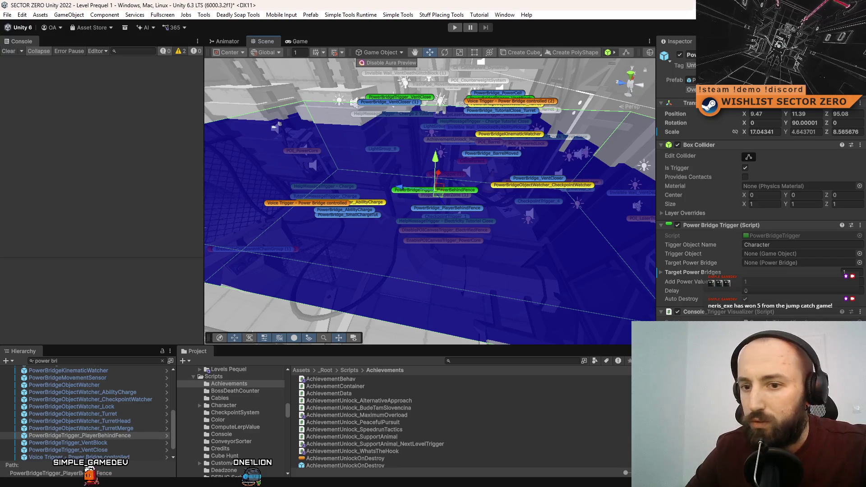
click(139, 435)
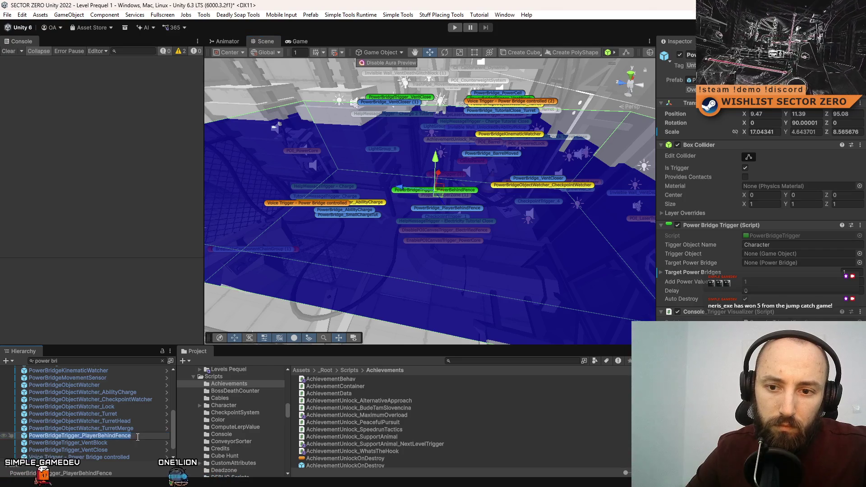
double_click(117, 435)
text(A)
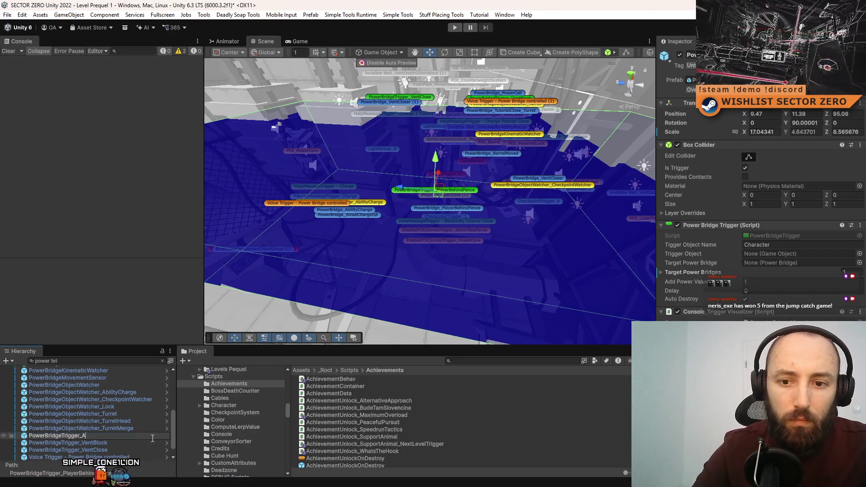
text(chievement_AlternateApproach)
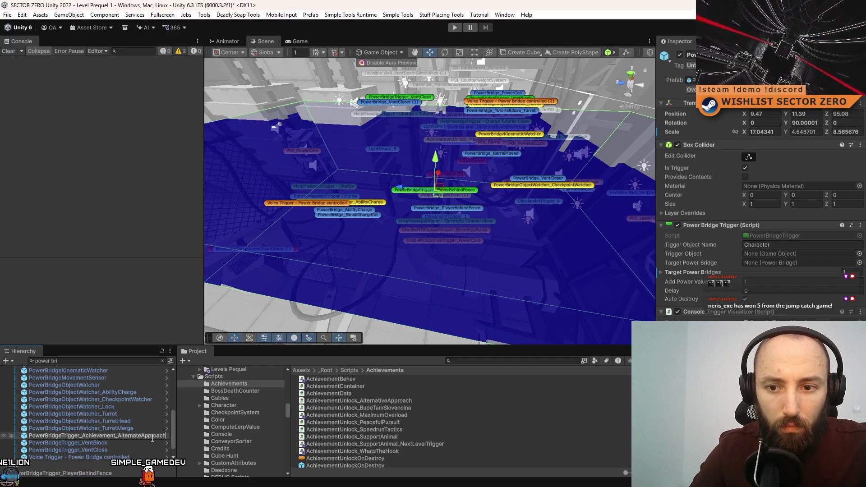
key(Return)
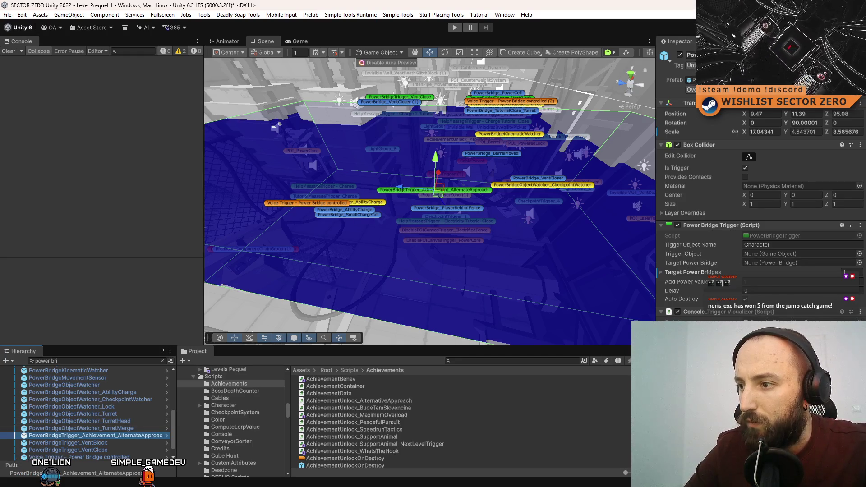
Clear the Hierarchy search filter and return from Visual Studio to the Unity editor
click(162, 361)
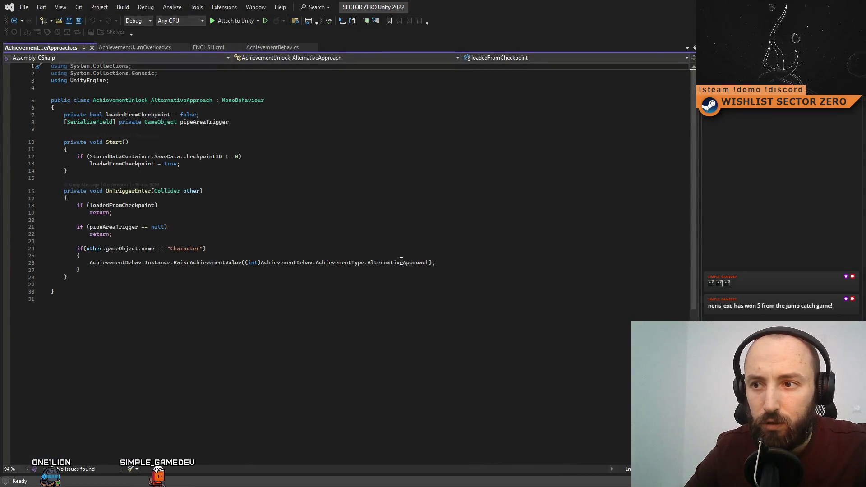
key(alt+Tab)
drag(321, 212, 333, 218)
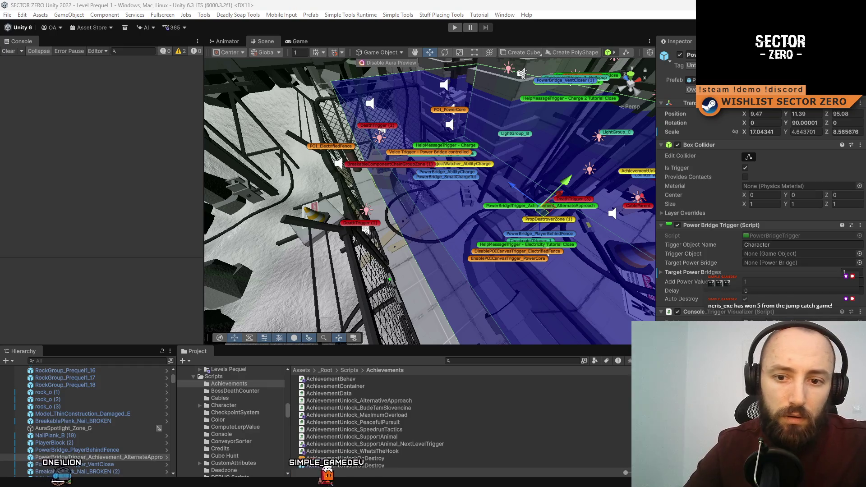
Filter the hierarchy by 'achie', then inspect and frame UnlockAchievementTrigger in the Scene view
click(144, 361)
text(achi)
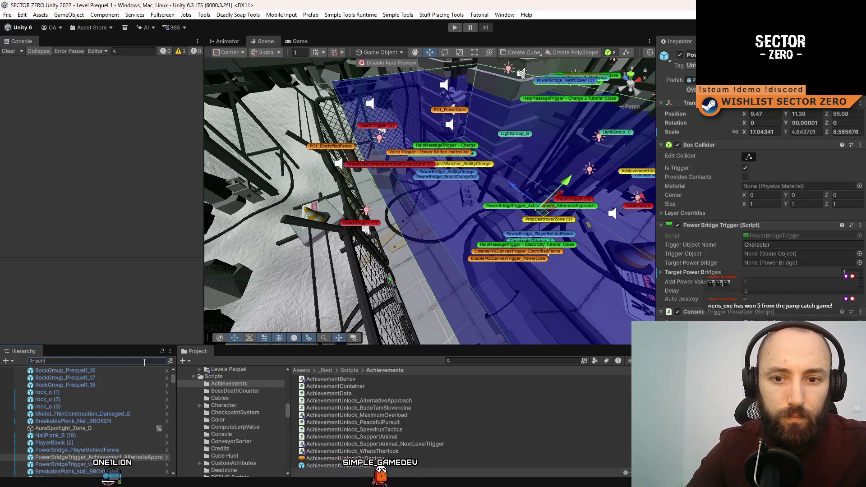
text(e)
click(106, 404)
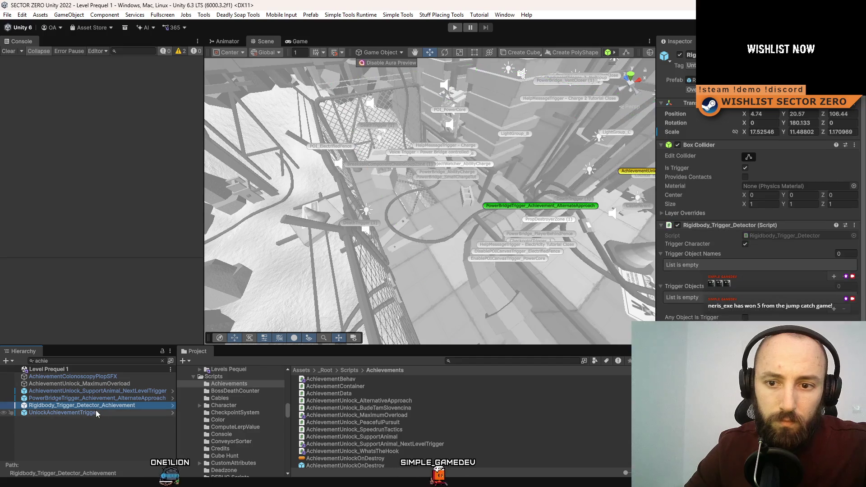
scroll(758, 203, down, 4)
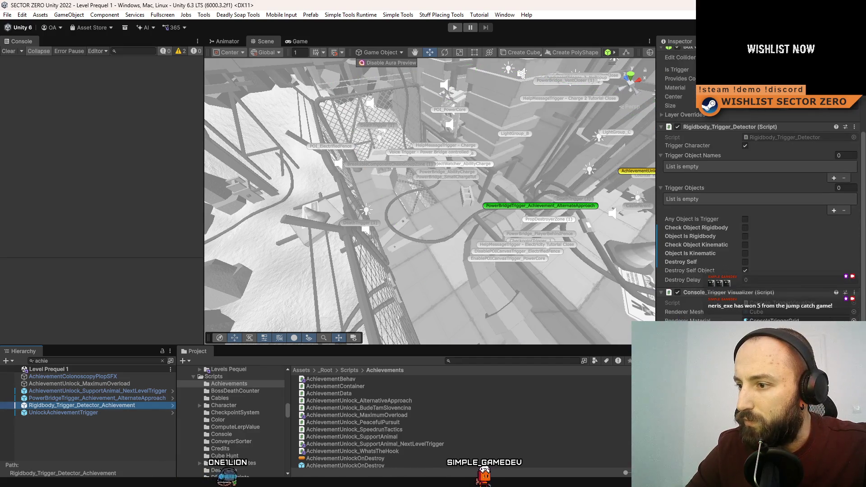
click(94, 411)
drag(519, 284, 532, 291)
key(f)
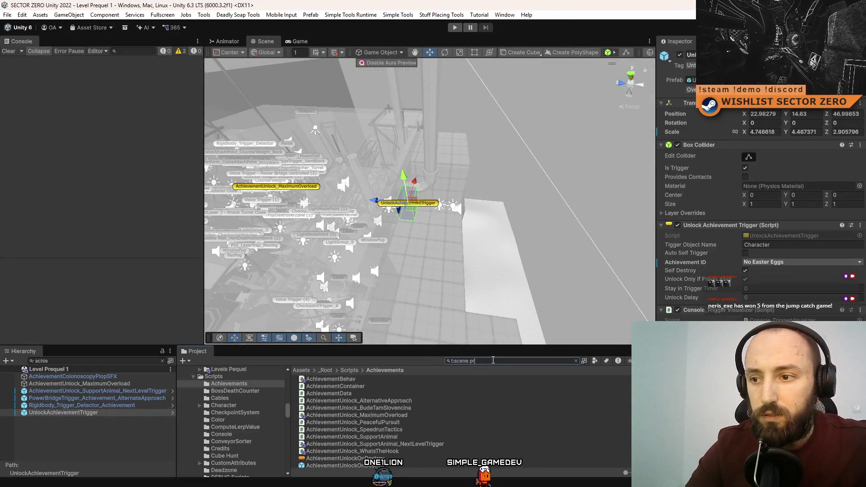
Open Level Prequel 2 and frame its UnlockAchievementTrigger in the scene
text(e)
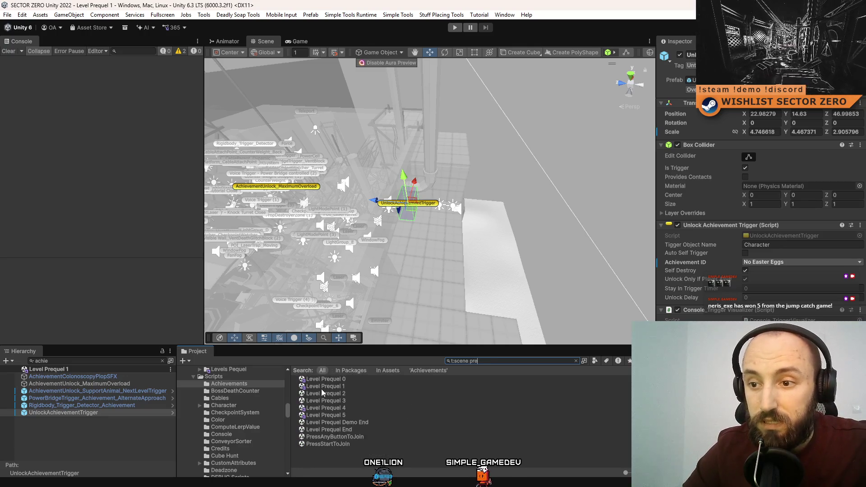
click(322, 393)
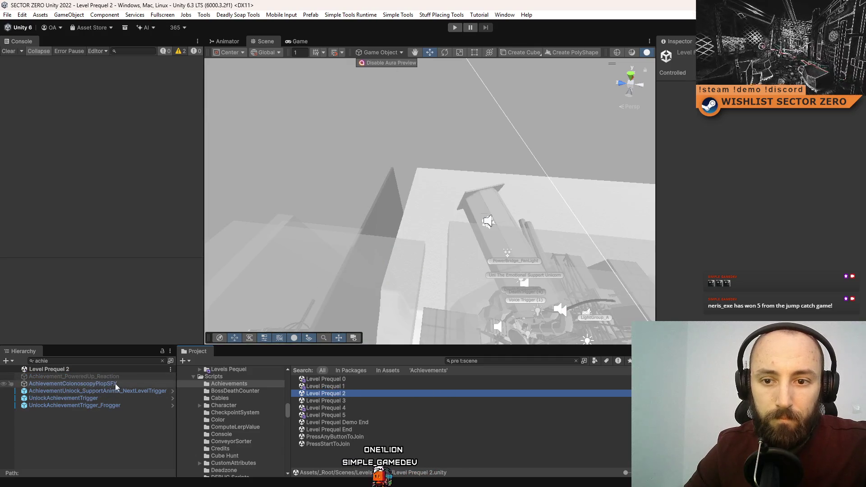
click(120, 394)
click(119, 400)
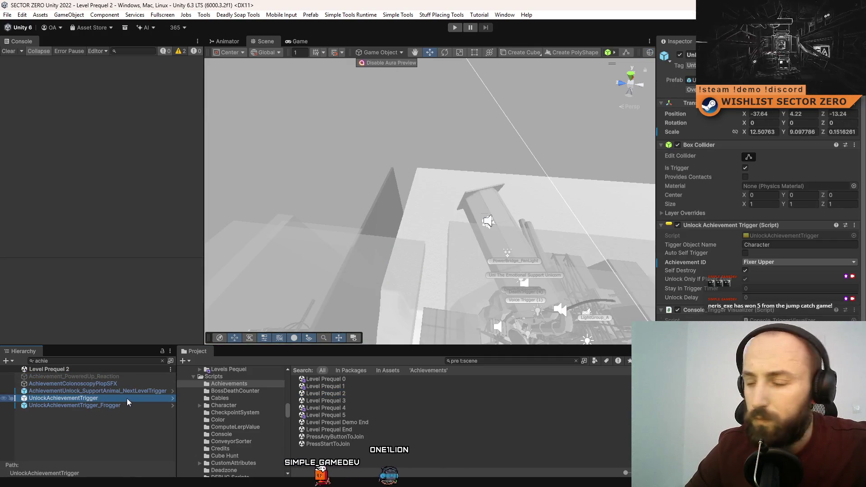
right_click(126, 399)
key(Escape)
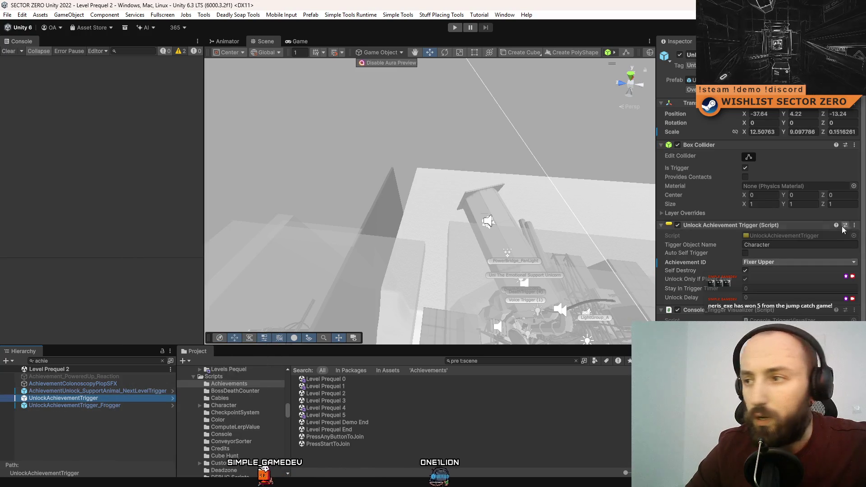
scroll(843, 230, down, 5)
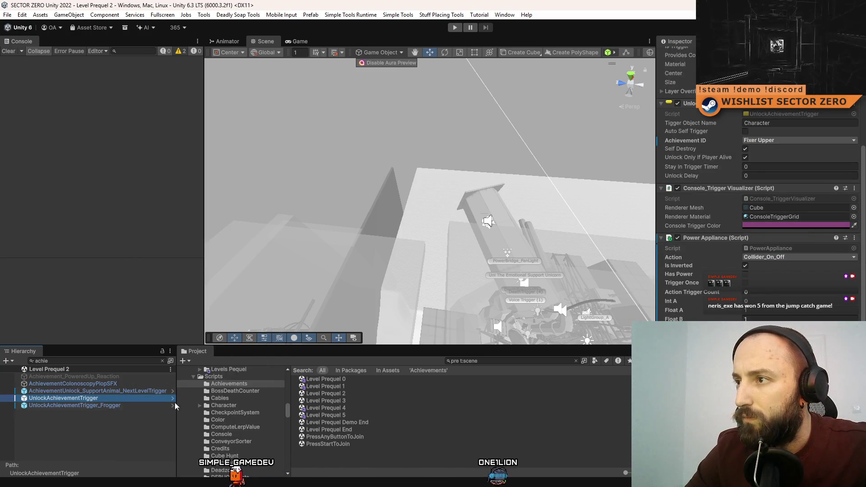
double_click(123, 397)
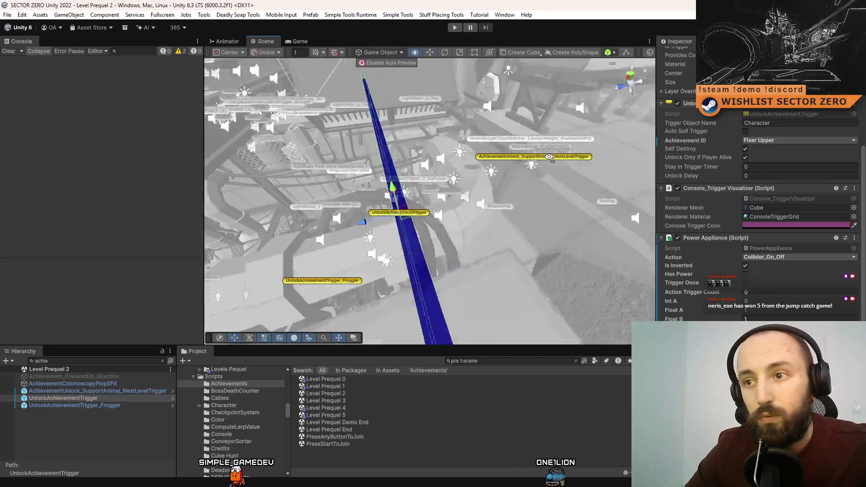
mouse_move(645, 152)
mouse_down()
mouse_move(556, 145)
mouse_move(504, 99)
mouse_move(533, 87)
mouse_move(608, 129)
mouse_move(603, 11)
mouse_move(527, 147)
mouse_move(657, 144)
mouse_up()
Look at the Frogger trigger, then set UnlockAchievementTrigger's Achievement ID to Zero Waste
click(112, 405)
double_click(112, 405)
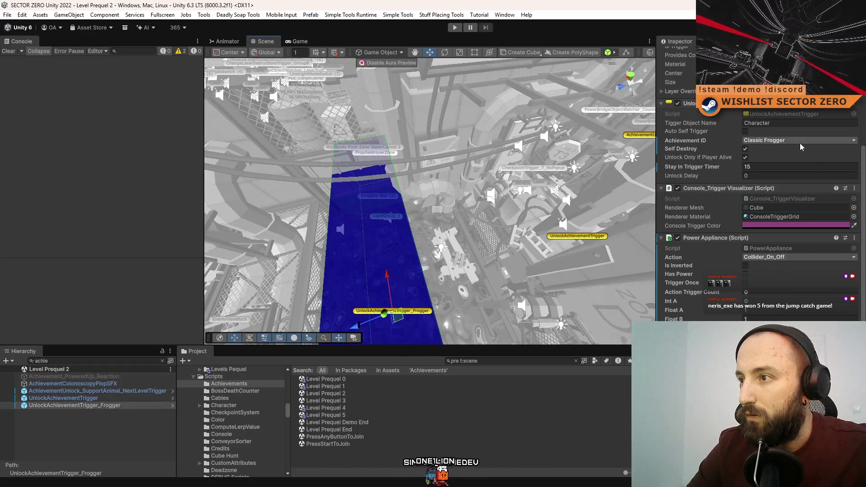
double_click(116, 399)
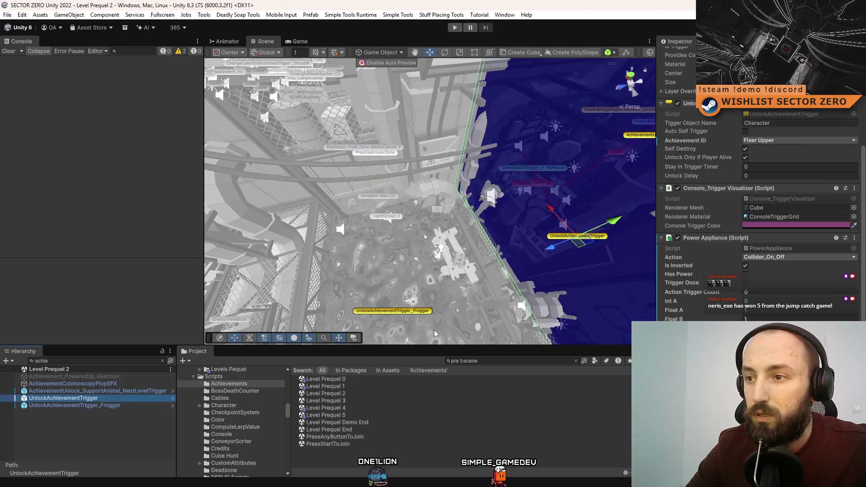
click(811, 141)
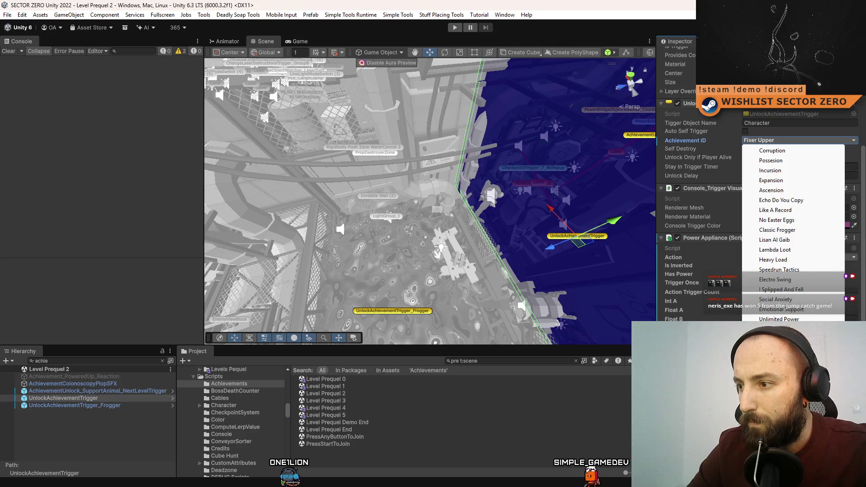
click(775, 328)
Recheck the UnlockAchievementTrigger_Frogger object, then open the Level Prequel 3 scene
mouse_move(519, 149)
mouse_down()
mouse_move(418, 124)
mouse_move(394, 195)
mouse_move(528, 73)
mouse_move(301, 97)
mouse_move(342, 149)
mouse_up()
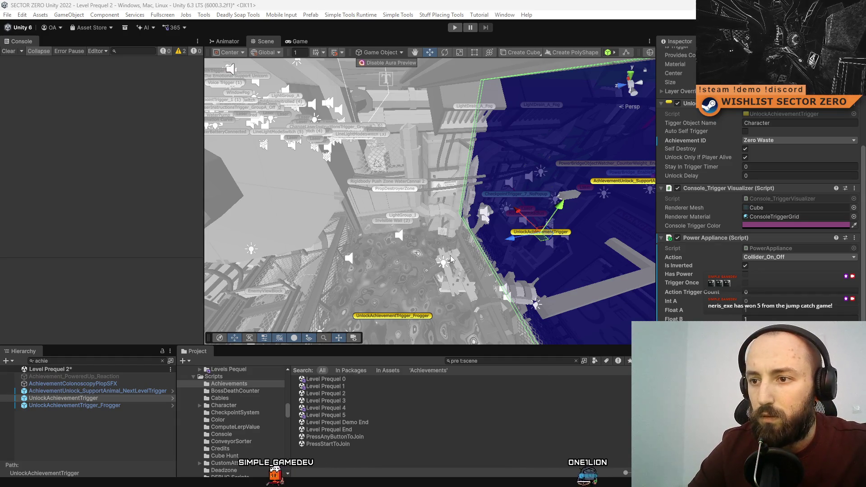
click(386, 318)
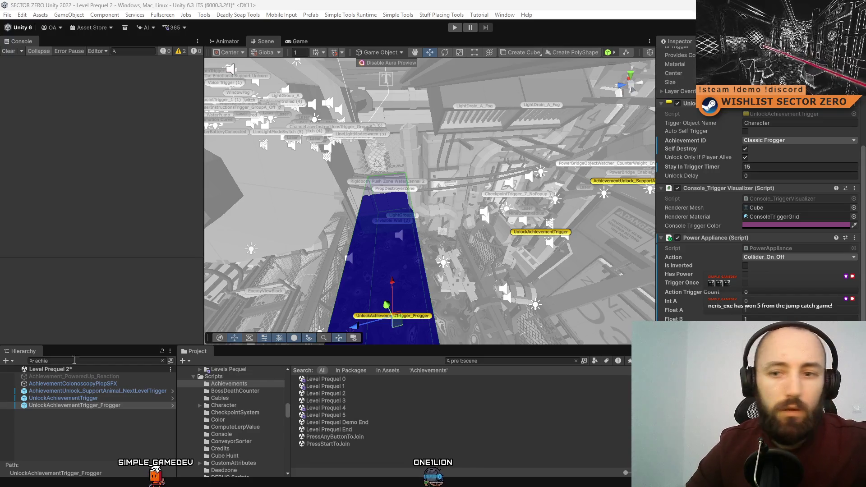
double_click(362, 402)
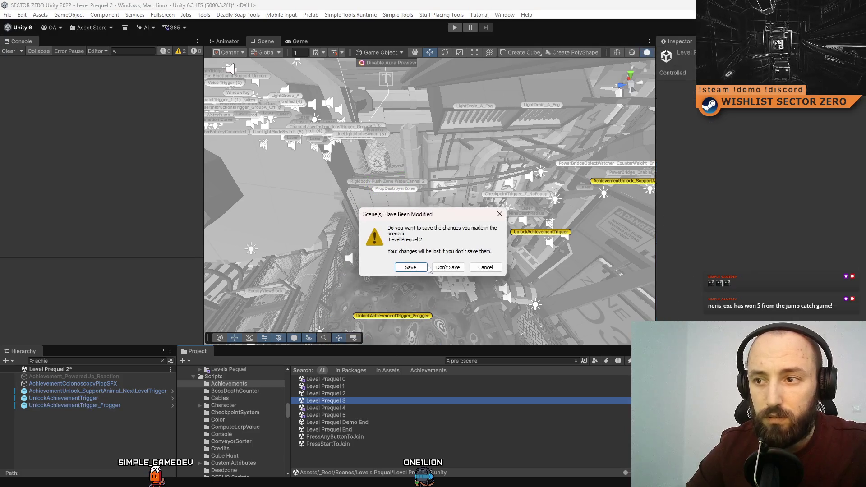
Save Level Prequel 2, then inspect AchievementUnlock_SpeedrunTactics and open its script in Visual Studio
click(410, 268)
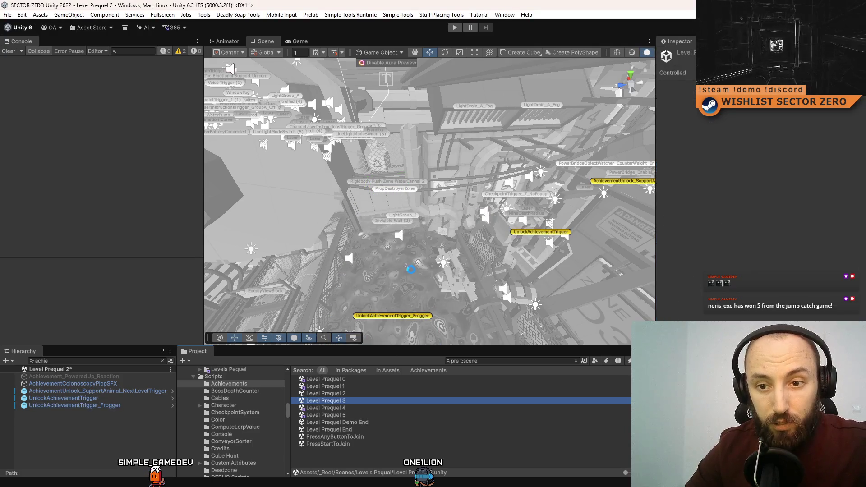
click(79, 377)
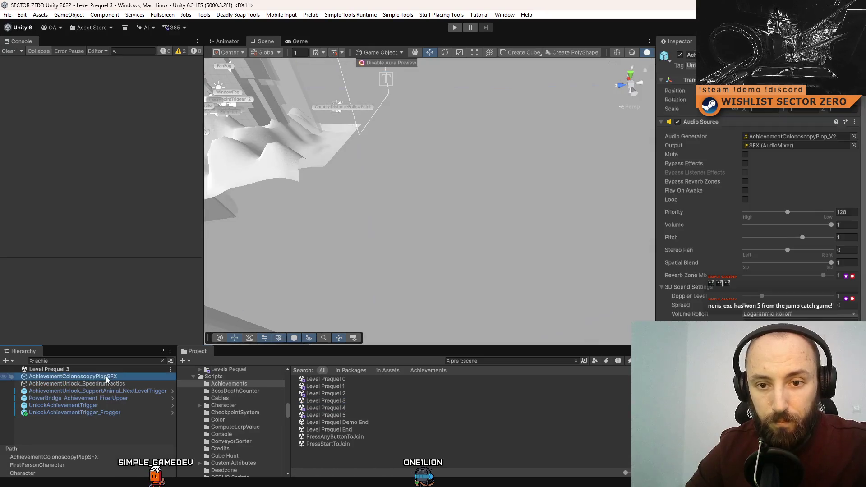
click(104, 383)
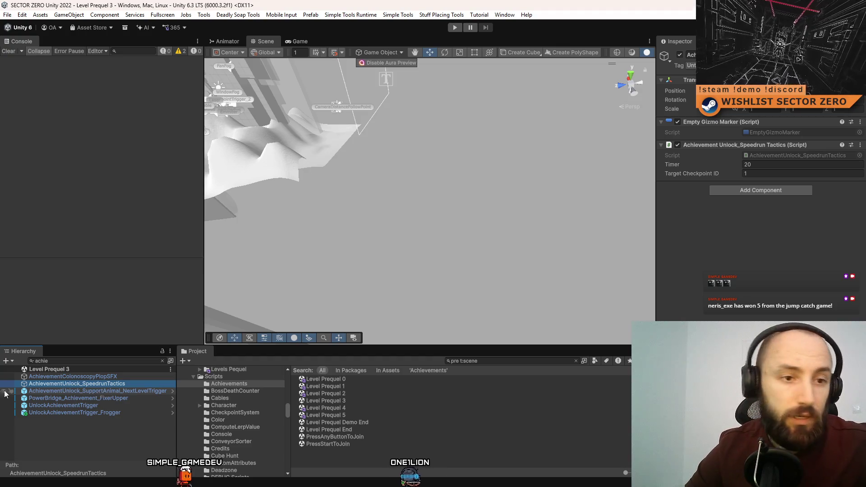
key(alt+Tab)
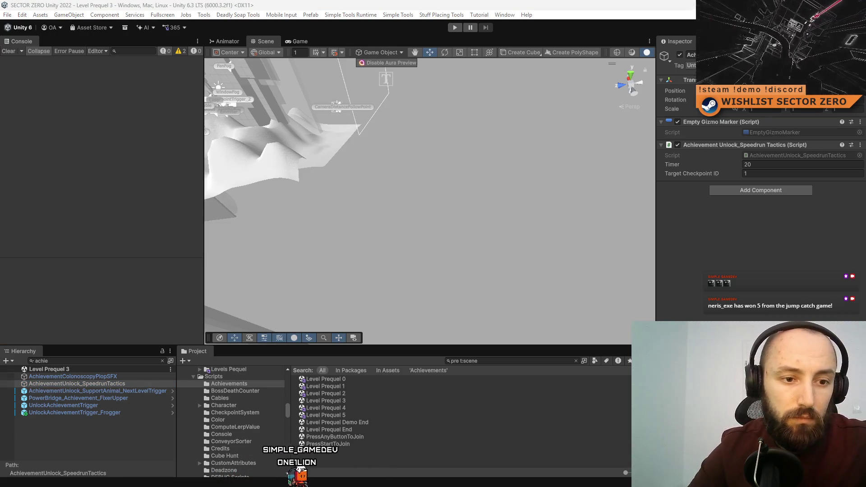
click(799, 155)
double_click(800, 156)
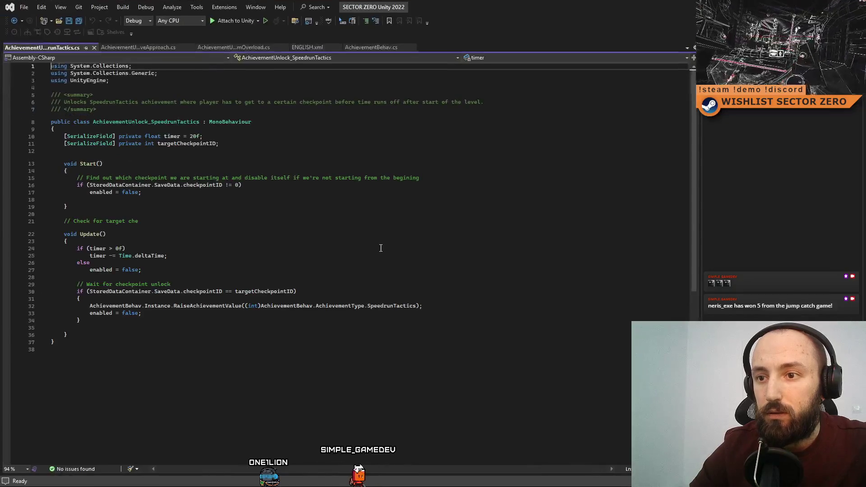
key(alt+Tab)
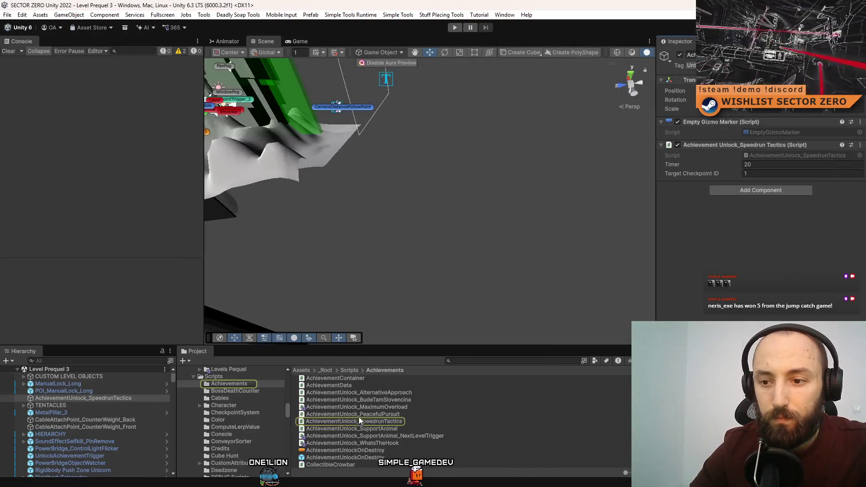
Filter the hierarchy by 'achieveme' and frame the PowerBridge_Achievement_FixerUpper object
click(69, 361)
text(achie)
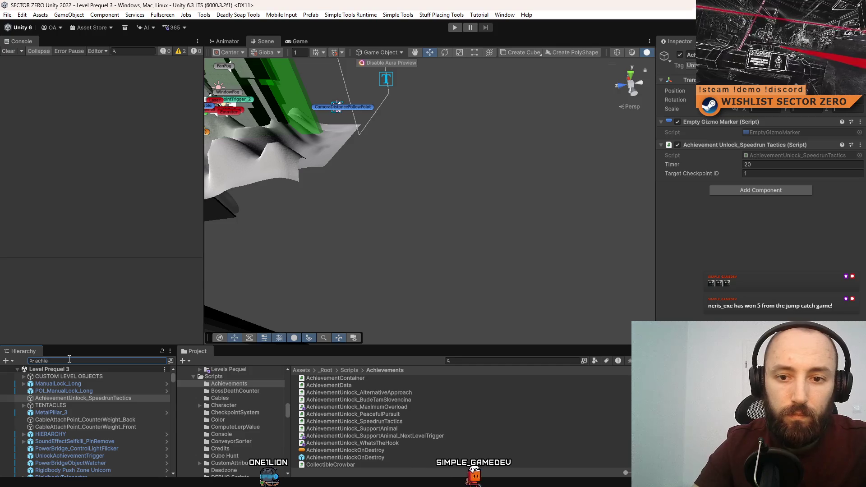
text(veme)
click(115, 392)
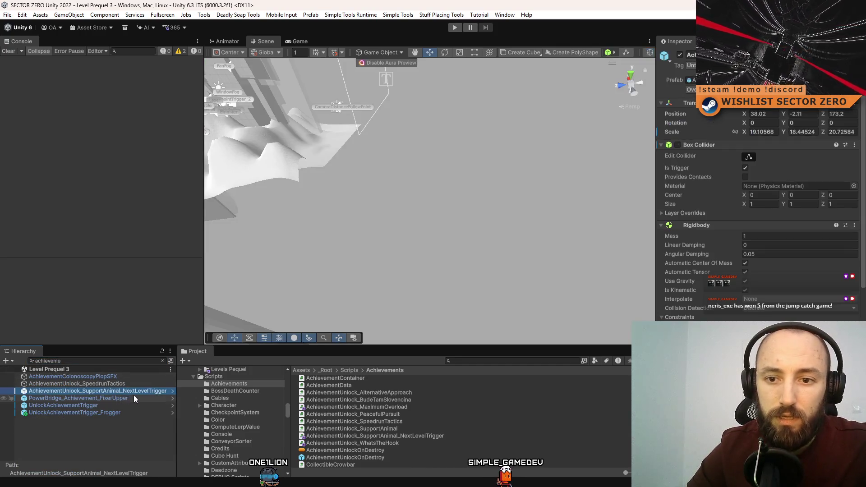
click(134, 397)
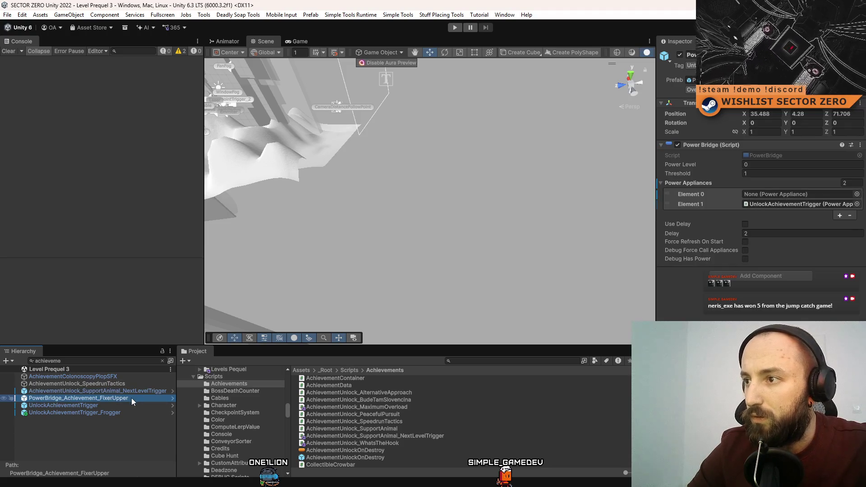
double_click(131, 397)
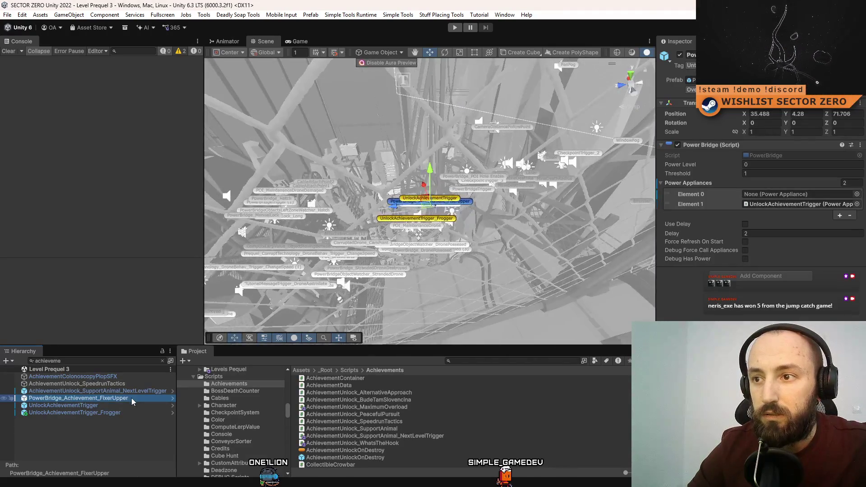
drag(406, 212, 432, 219)
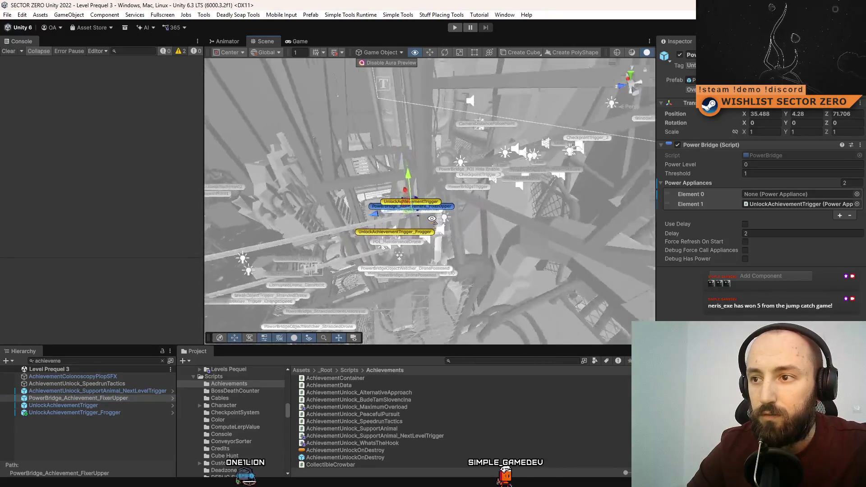
double_click(129, 398)
Set UnlockAchievementTrigger's Achievement ID to Fixer Upper and inspect the Frogger trigger
click(97, 405)
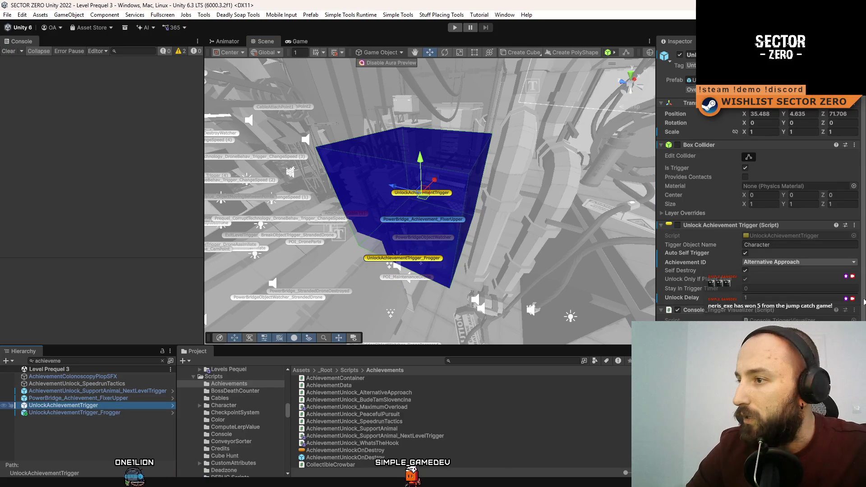
click(798, 262)
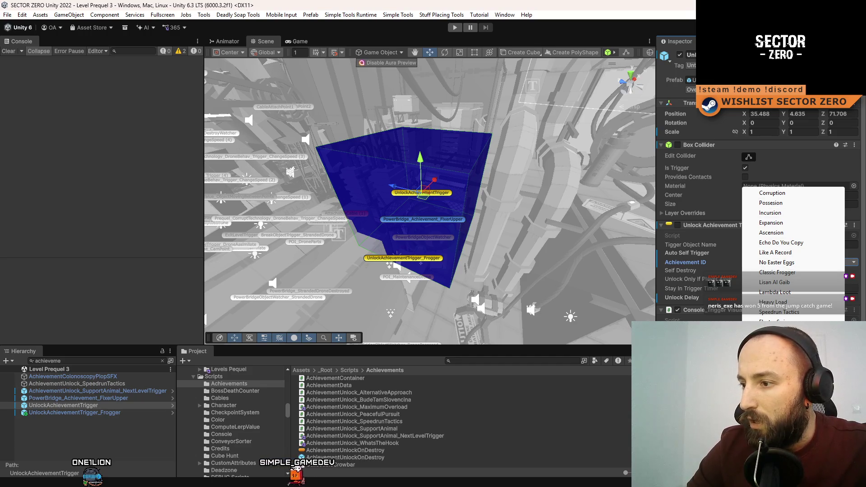
click(775, 332)
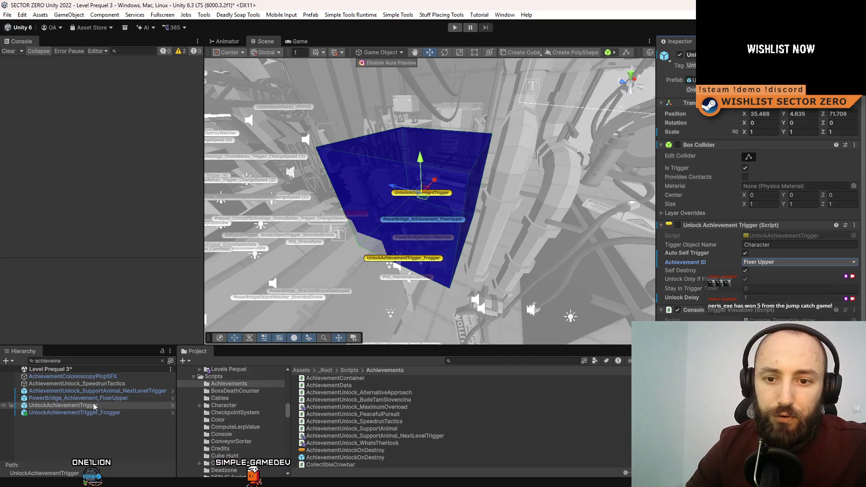
double_click(87, 412)
drag(343, 226, 759, 320)
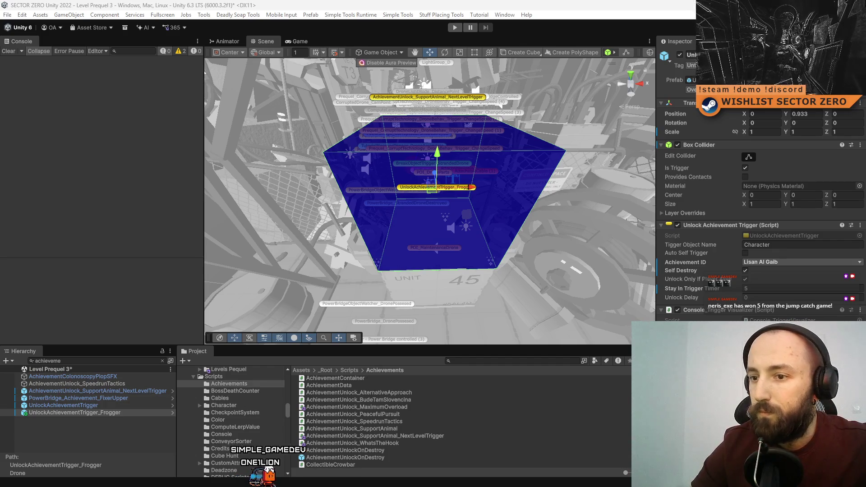
mouse_move(448, 232)
mouse_down()
mouse_move(444, 263)
mouse_move(456, 288)
mouse_up()
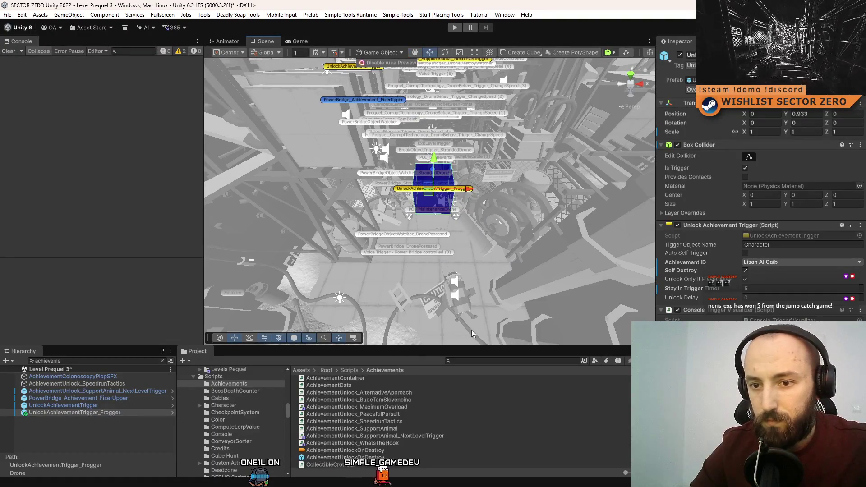
Search the project for 't:scene prequel 4' and open the Level Prequel 4 scene
click(474, 361)
text(t)
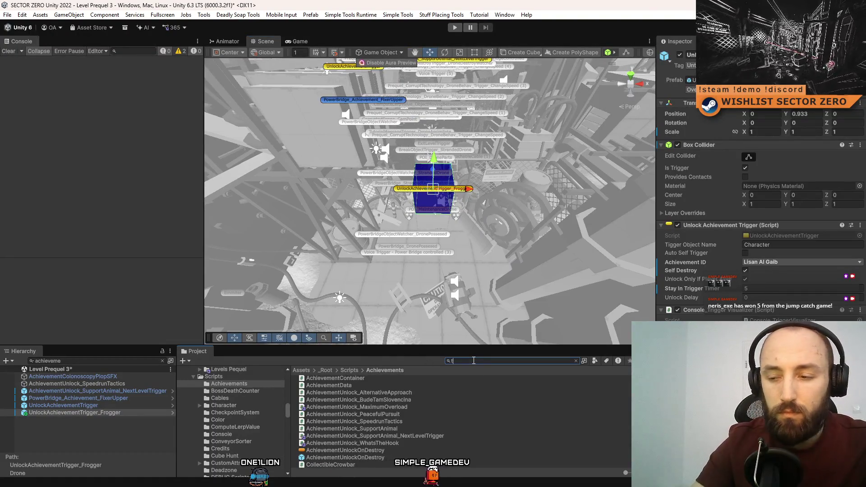
text(:scene prequel 4)
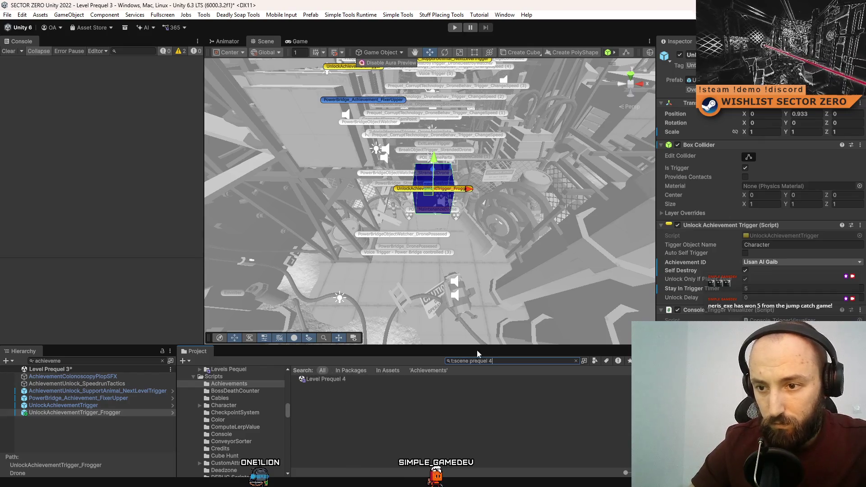
double_click(372, 381)
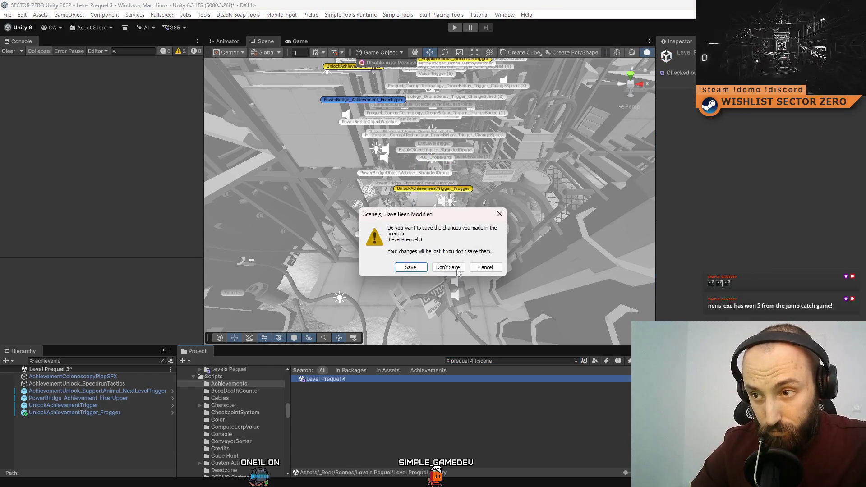
Save Level Prequel 3 and check the Ascension trigger's achievement ID in Level Prequel 4
click(418, 269)
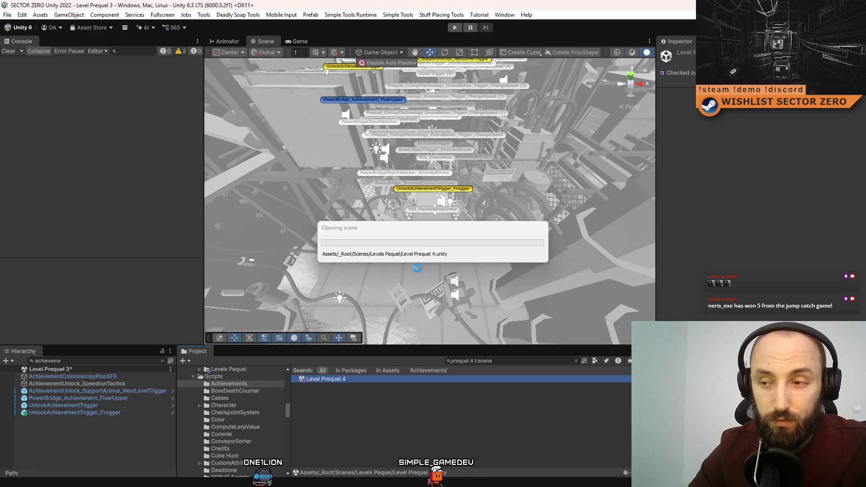
click(114, 384)
click(114, 392)
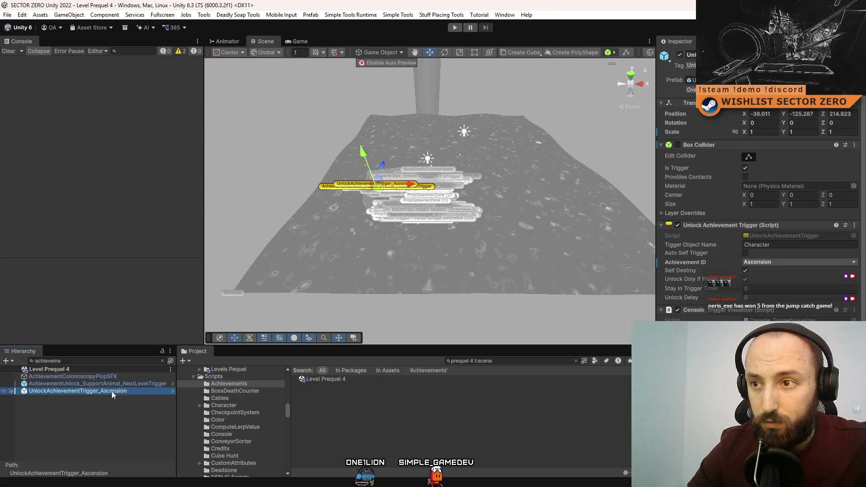
click(99, 397)
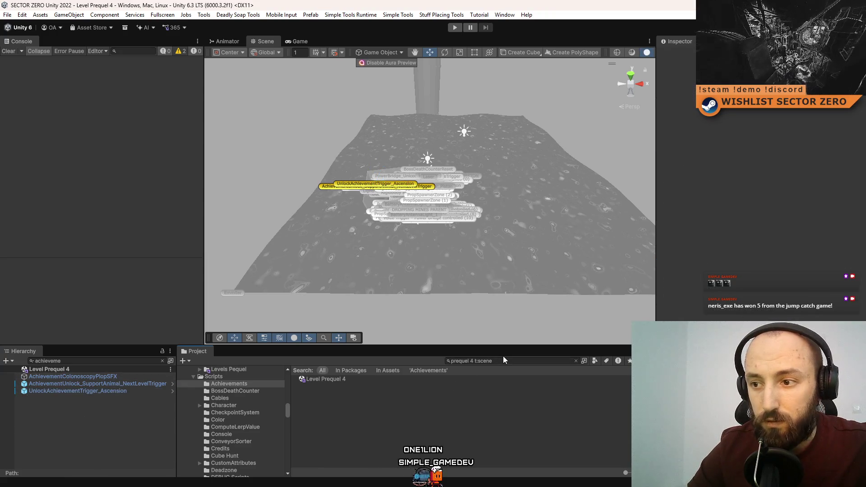
Open Level Prequel 5 and inspect its UnlockAchievementTrigger and PartyRoom achievement triggers
click(473, 364)
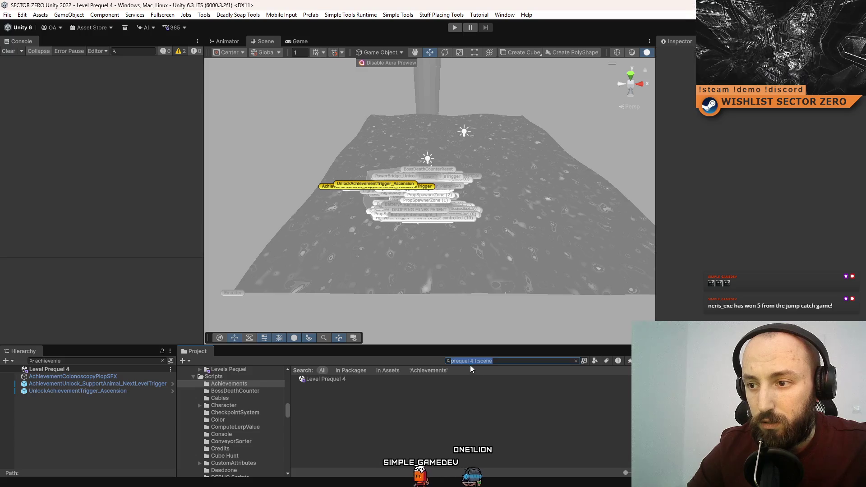
key(BackSpace)
key(BackSpace)
text(5)
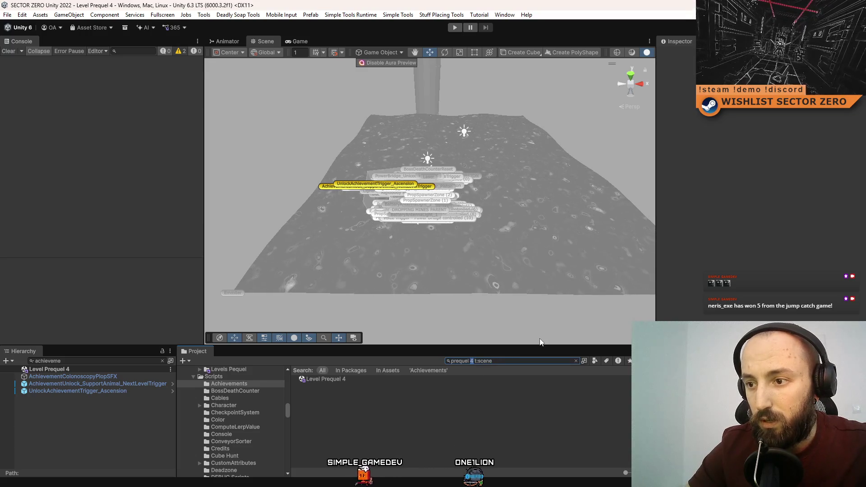
double_click(360, 381)
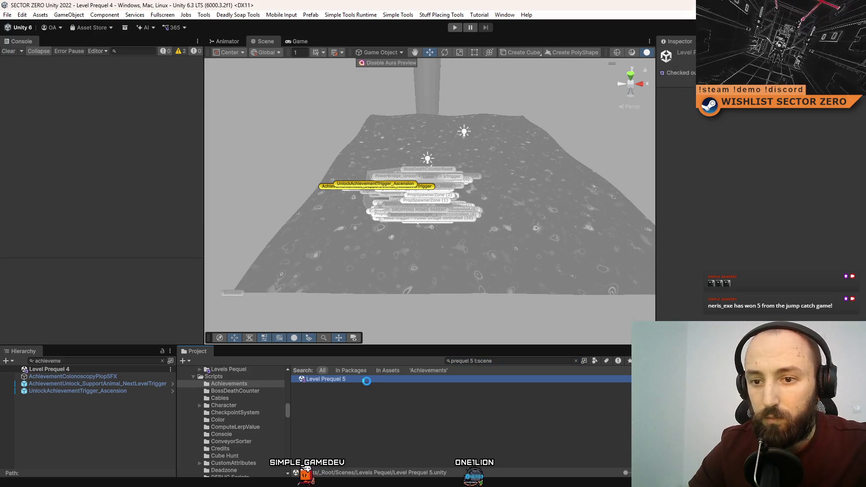
click(83, 384)
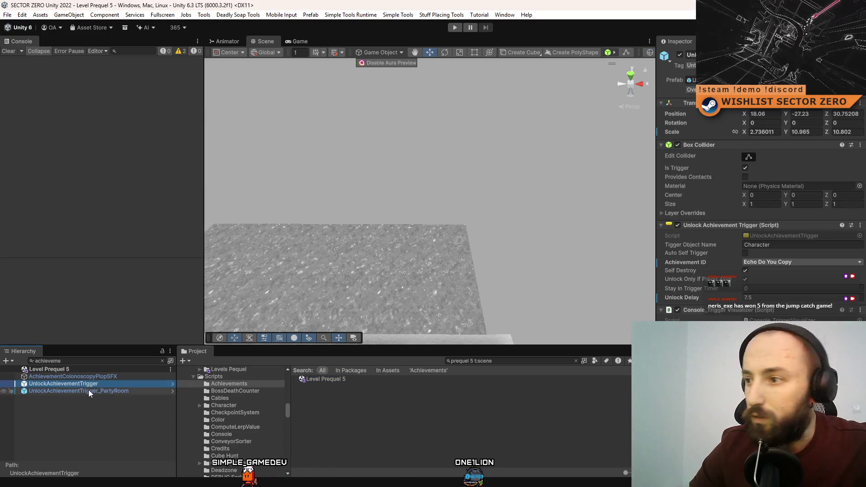
click(89, 390)
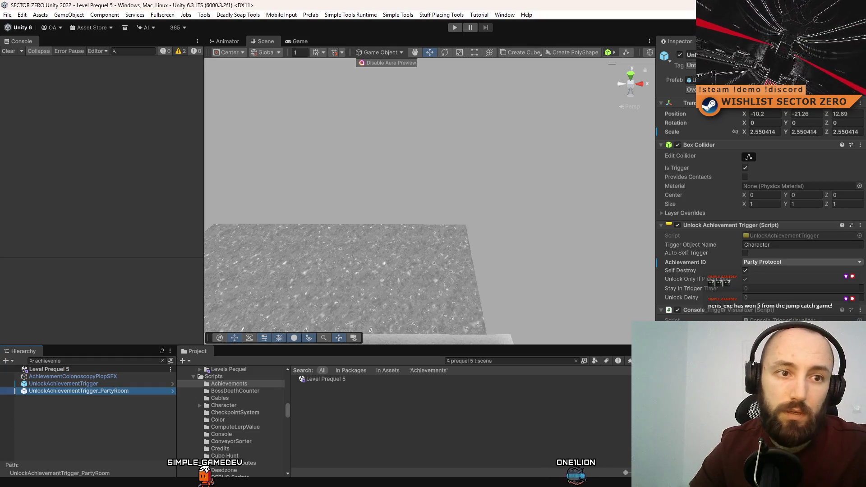
key(f)
Search the project for 'init t:scene' and open the Menu_DataInit scene
click(513, 360)
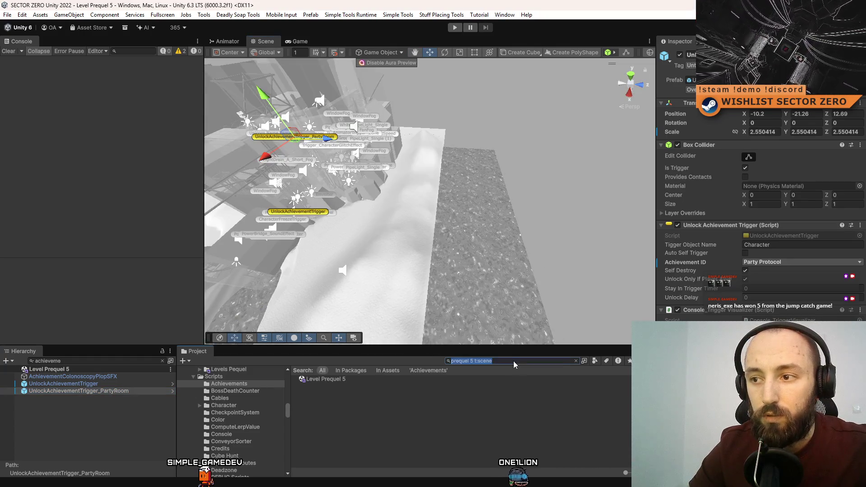
text(init)
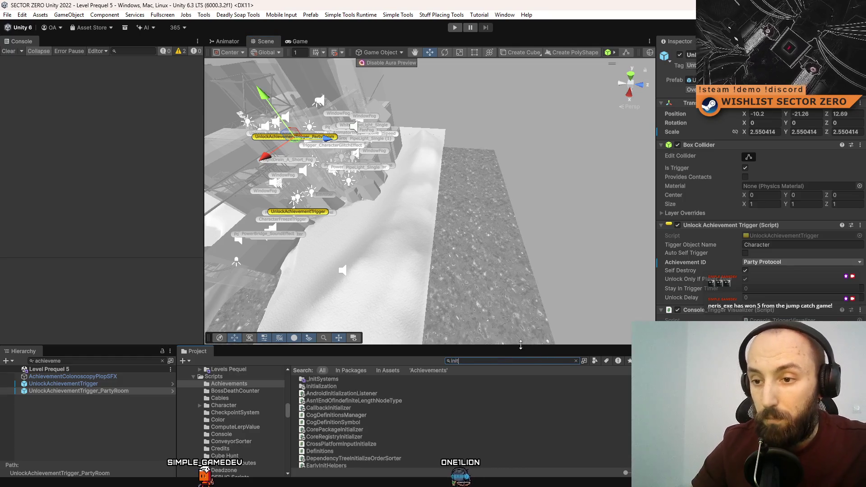
scroll(364, 407, down, 10)
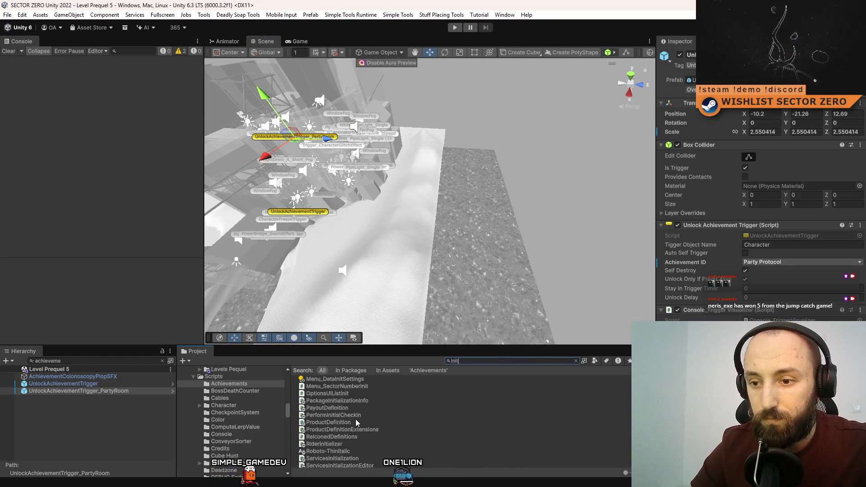
text( t:scene)
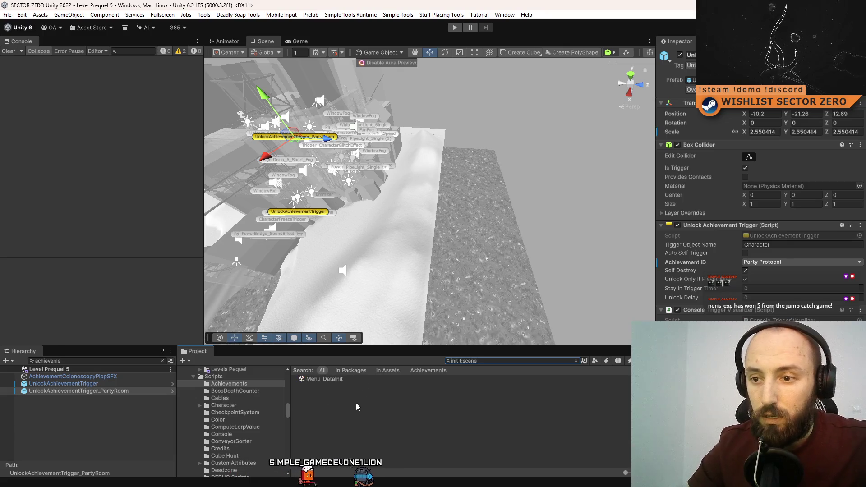
click(352, 379)
double_click(352, 379)
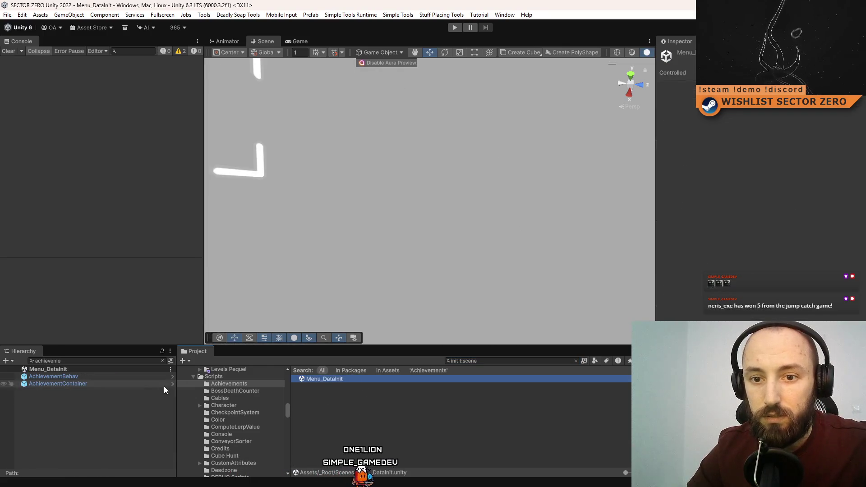
Select AchievementContainer, enter play mode, clear the Console, and make the Game view fullscreen
click(109, 383)
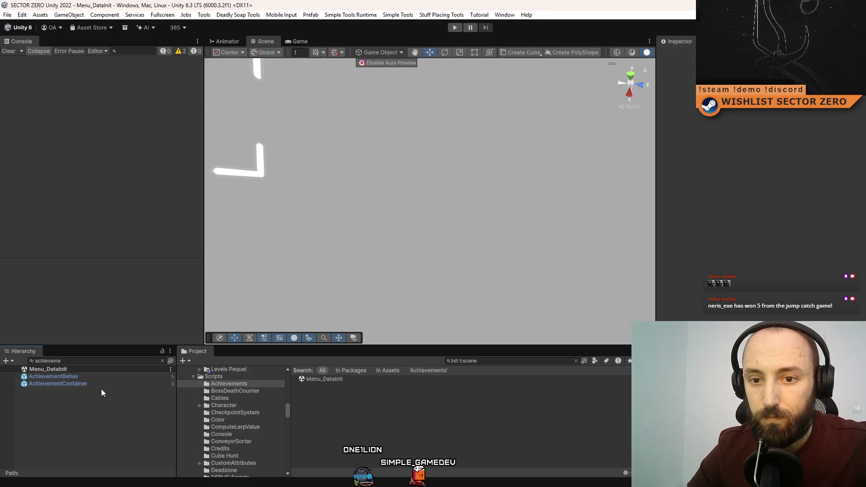
click(455, 27)
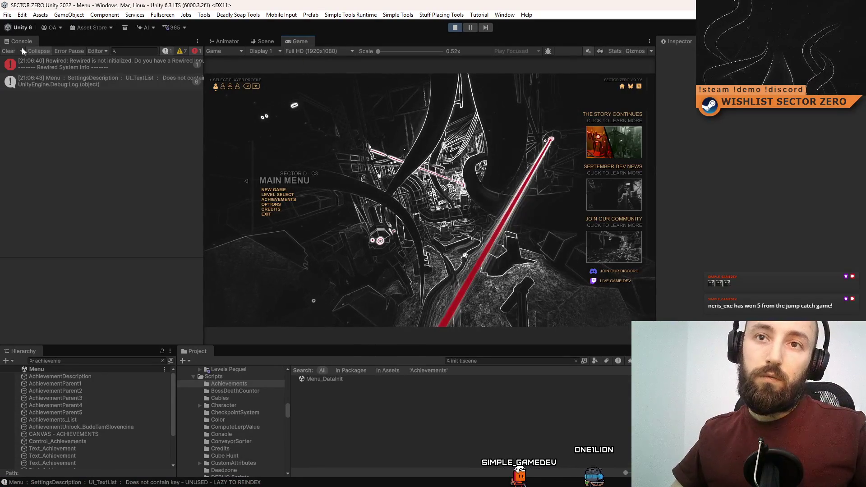
click(9, 51)
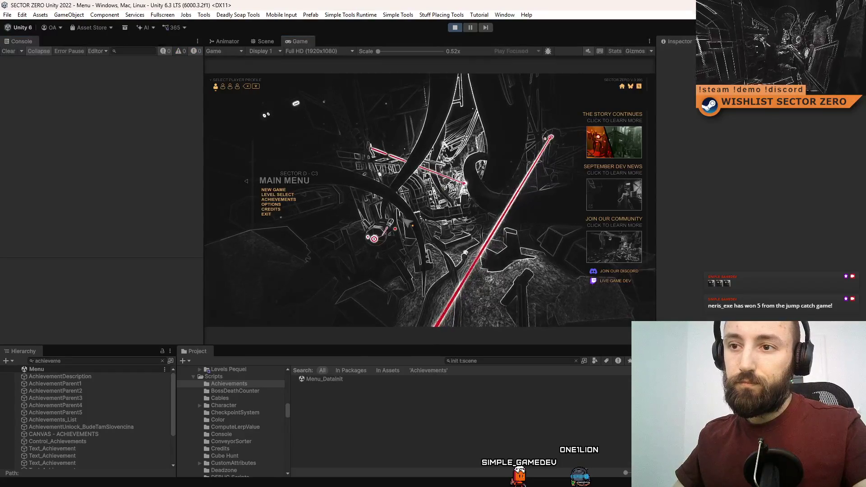
key(F10)
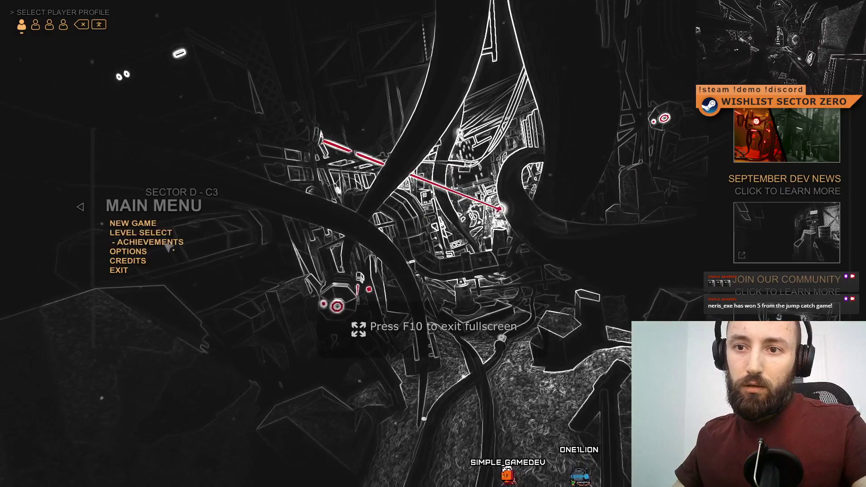
Choose ACHIEVEMENTS from the running game's main menu
click(168, 246)
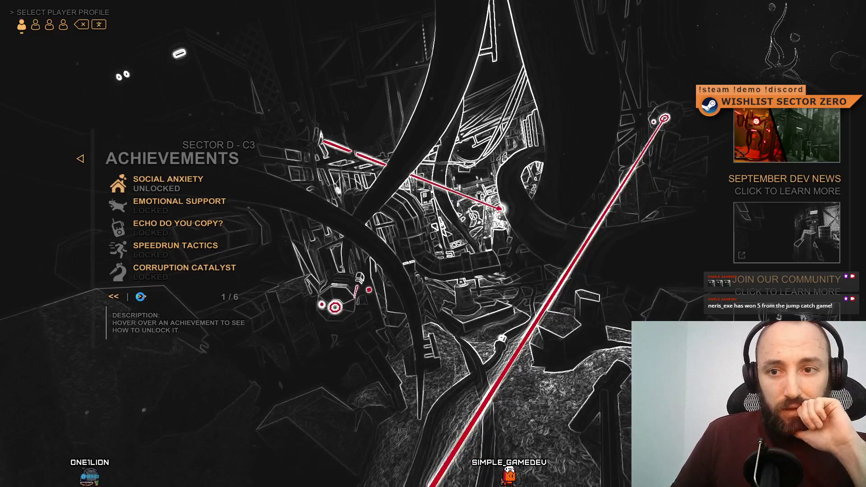
Page forward twice through the achievements list to page 3 of 6
click(141, 296)
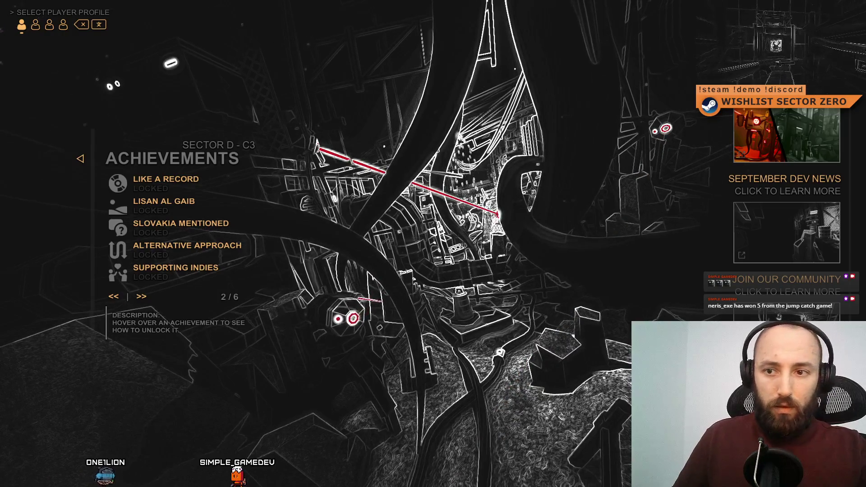
click(144, 297)
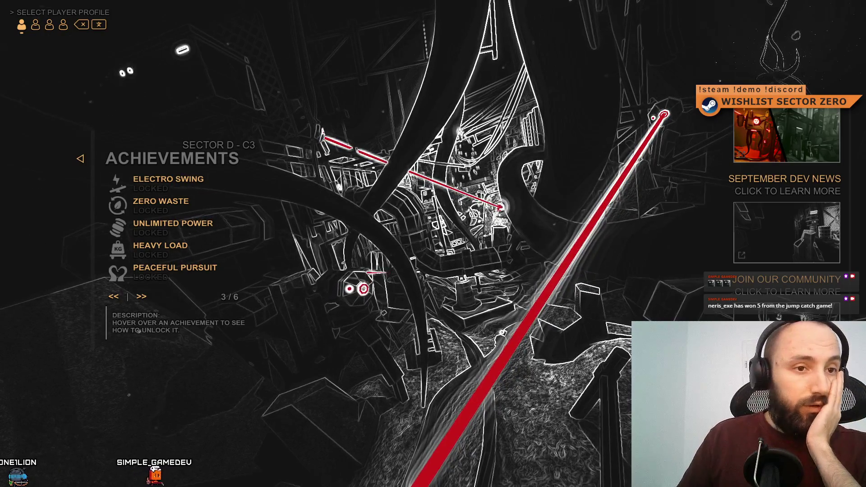
Page the achievements list to page 5 of 6, checking Where's the Hook?, then leave fullscreen
click(146, 300)
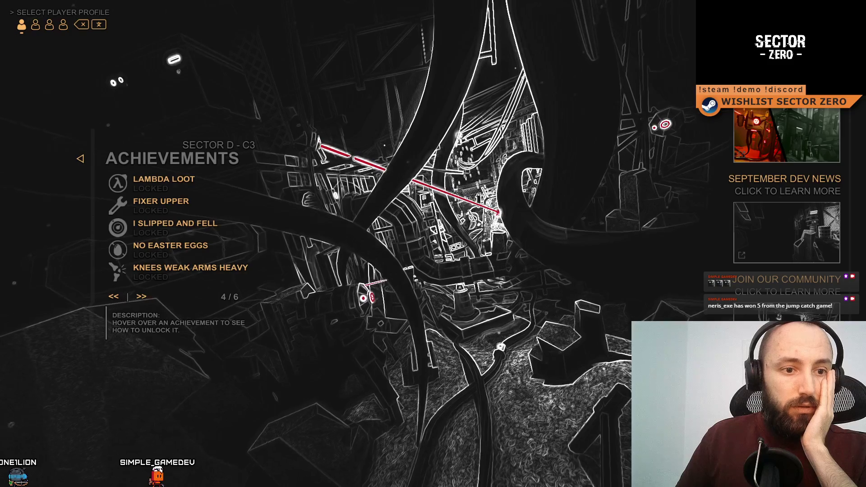
click(135, 300)
click(138, 301)
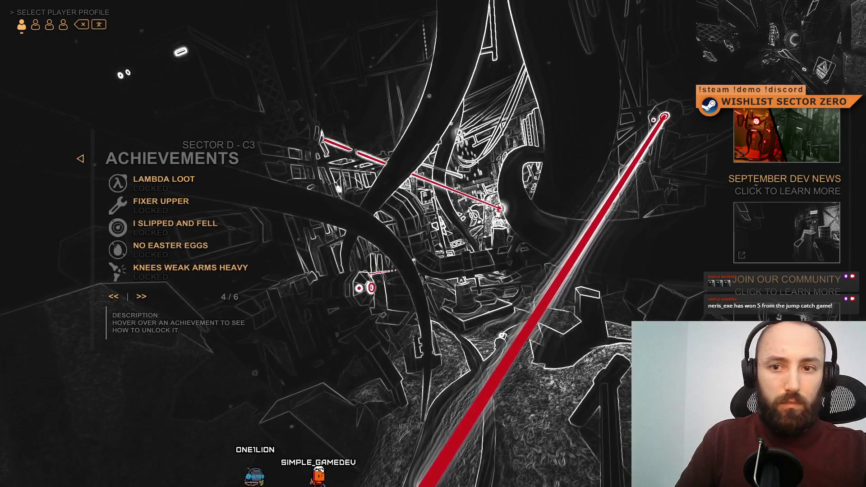
click(143, 296)
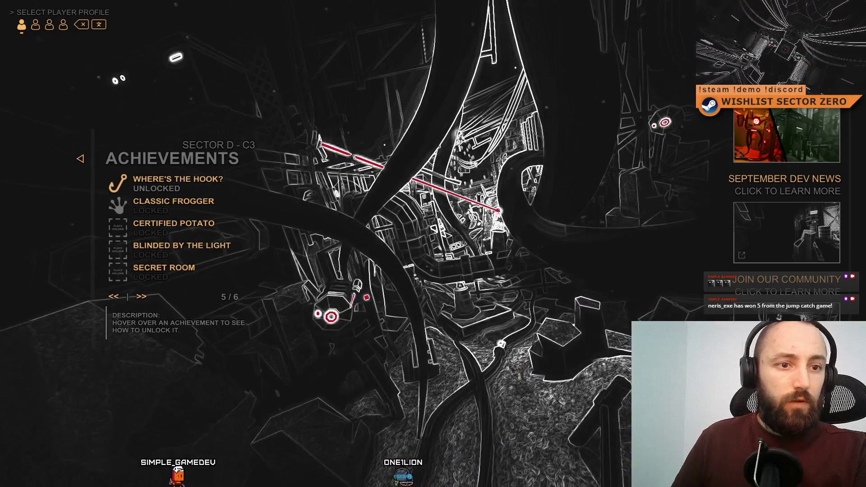
key(F11)
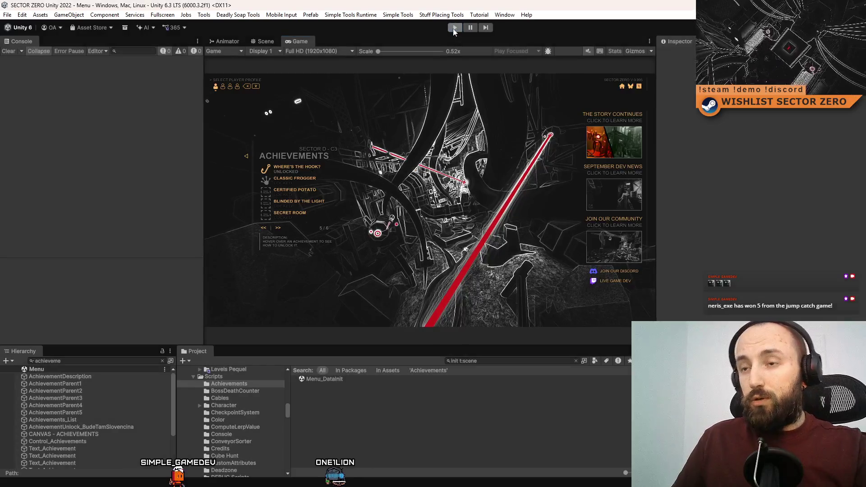
Stop play mode and search the project assets for 'menu', then 'init'
click(453, 27)
click(508, 361)
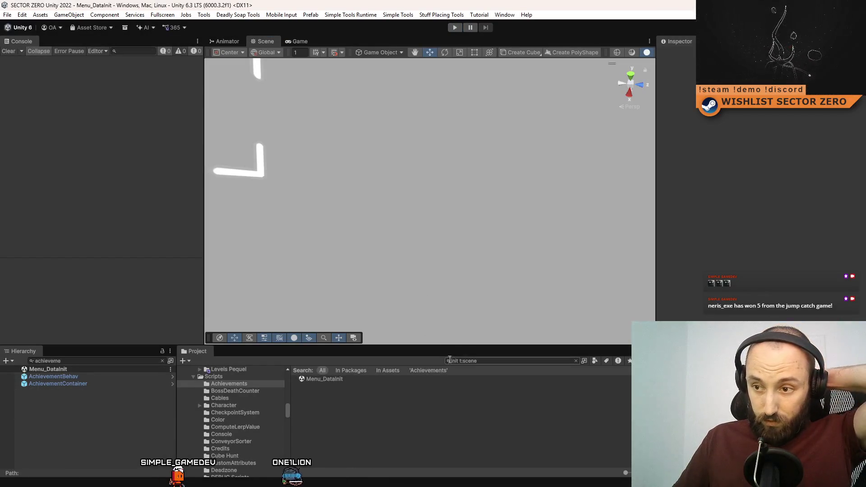
text(init)
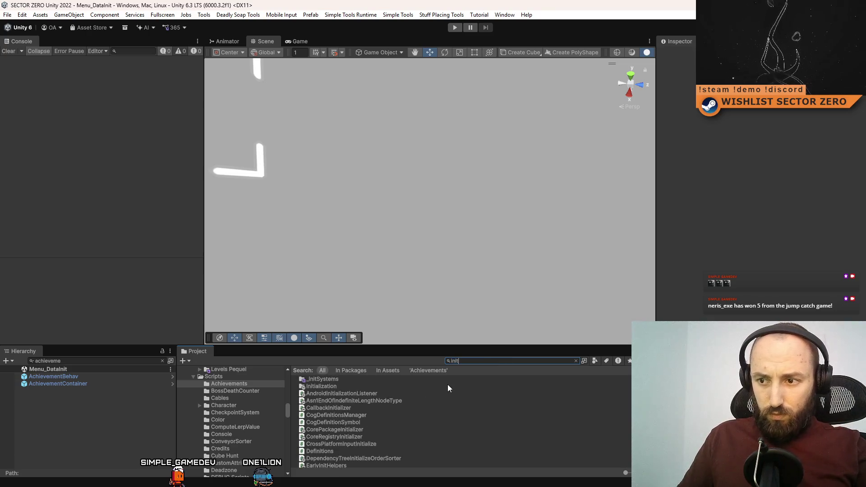
key(BackSpace)
key(BackSpace)
key(BackSpace)
text(menu)
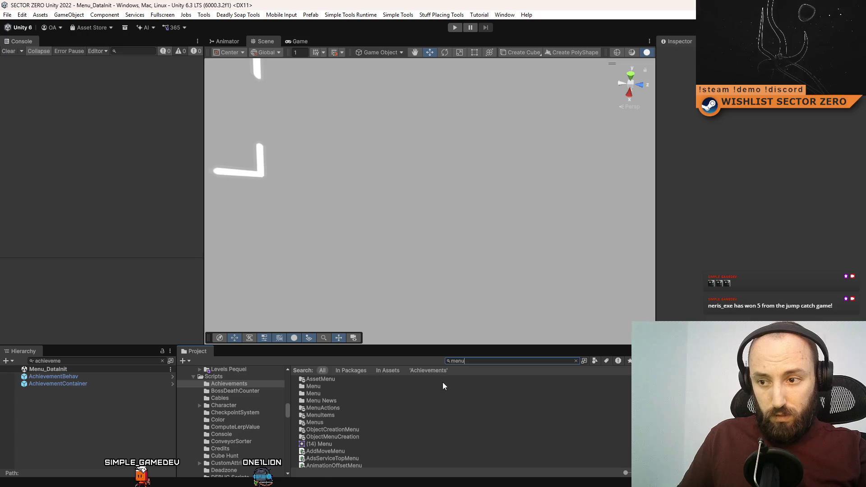
scroll(443, 382, down, 3)
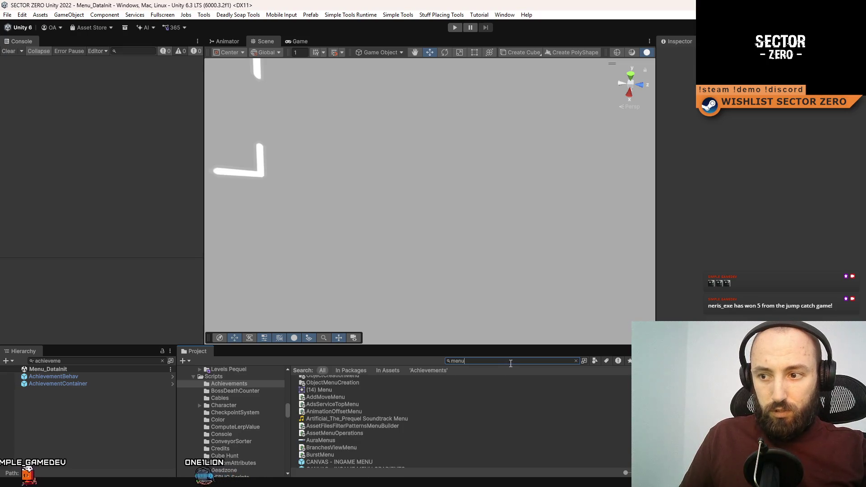
key(BackSpace)
key(BackSpace)
key(BackSpace)
text(init)
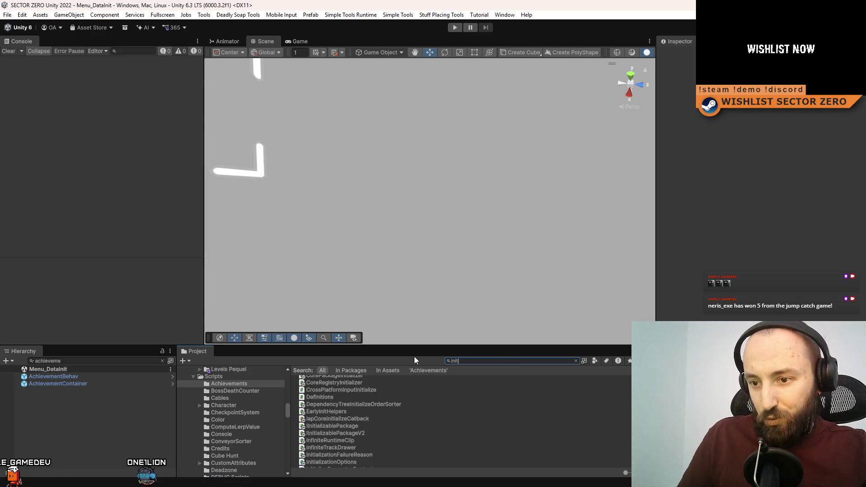
scroll(412, 399, up, 3)
Search the project for 'achievement' and scroll through the matching scripts and prefabs
key(ctrl+a)
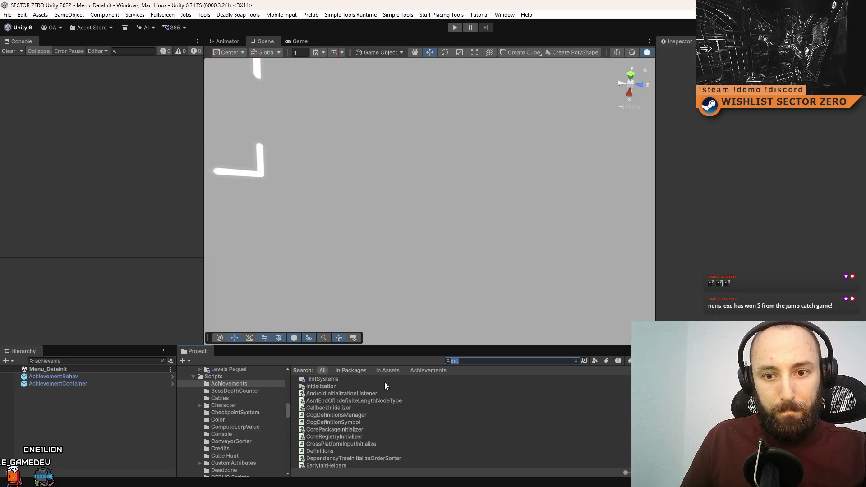
text(achieveme)
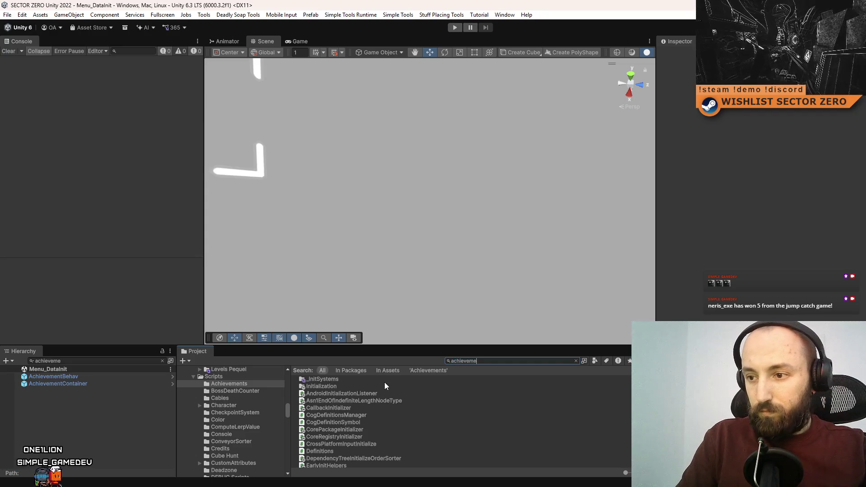
text(nt)
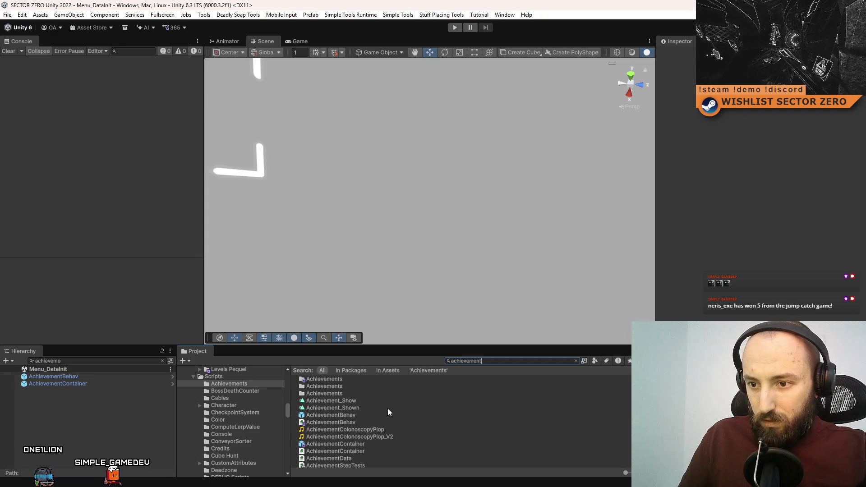
scroll(397, 397, down, 2)
scroll(411, 405, down, 2)
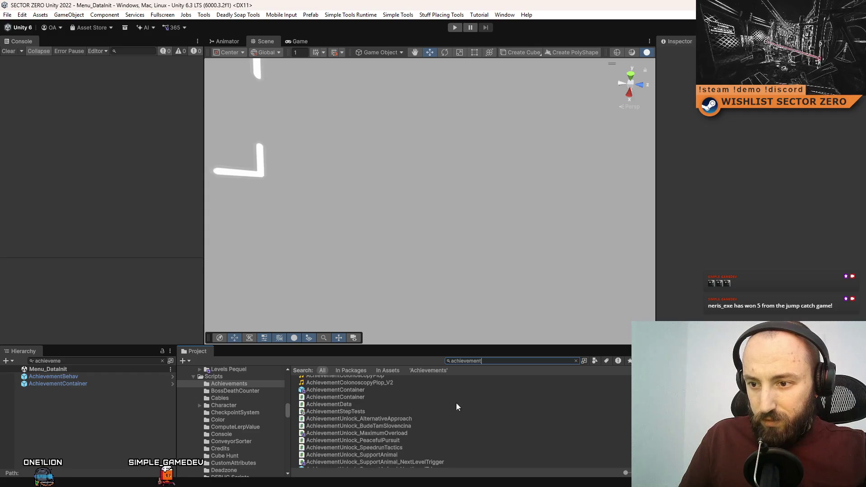
scroll(453, 406, down, 2)
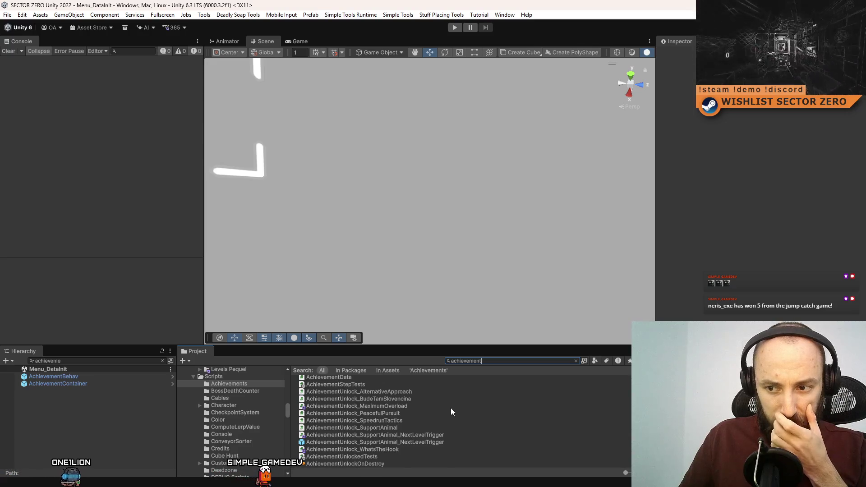
scroll(451, 409, down, 2)
scroll(451, 408, down, 2)
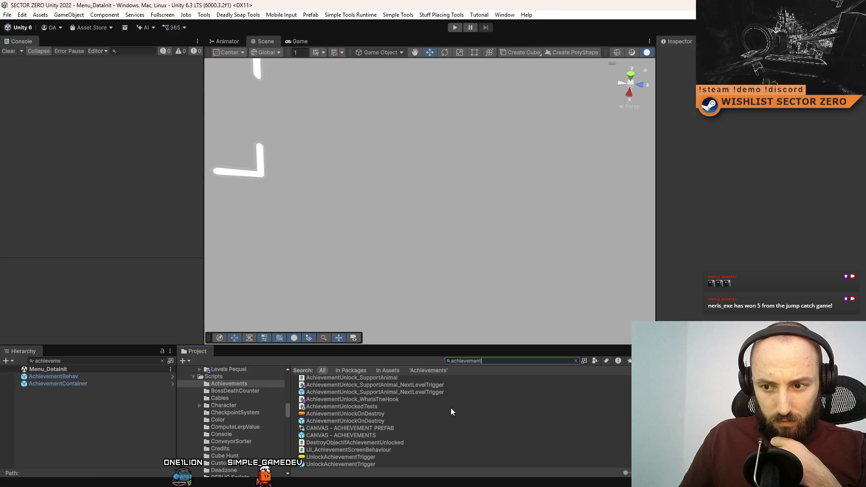
scroll(397, 437, up, 5)
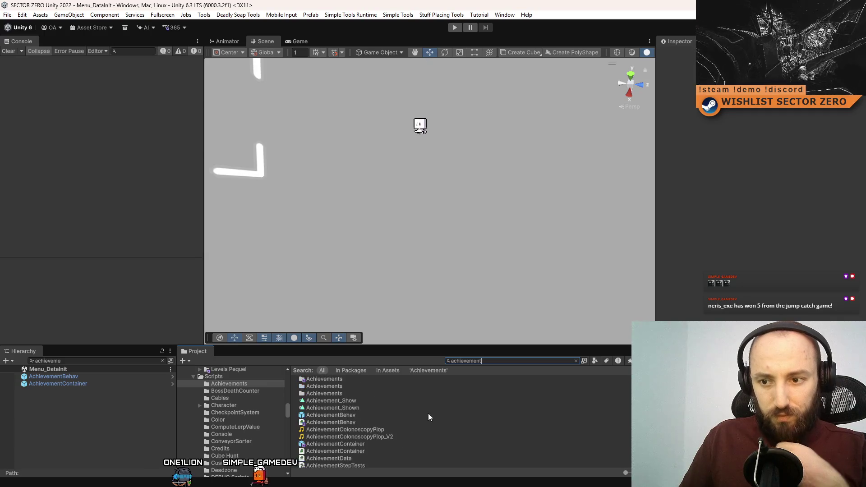
Search the Project for 'menu' and inspect AchievementBehav and the AchievementContainer achievement list in the Hierarchy
double_click(501, 359)
text(menu)
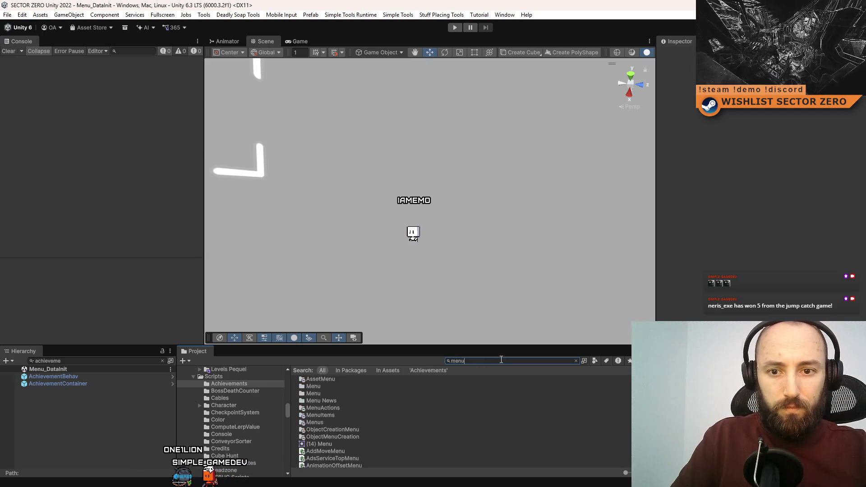
click(113, 377)
click(104, 384)
scroll(736, 262, down, 5)
scroll(736, 263, down, 15)
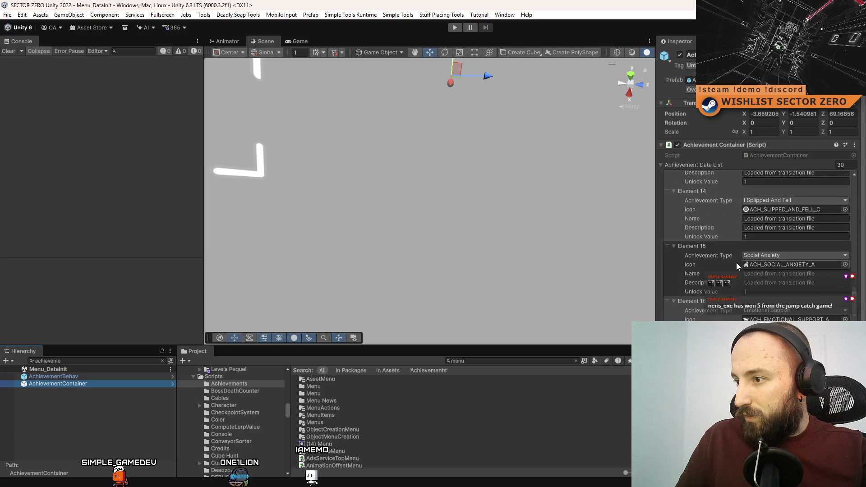
click(79, 397)
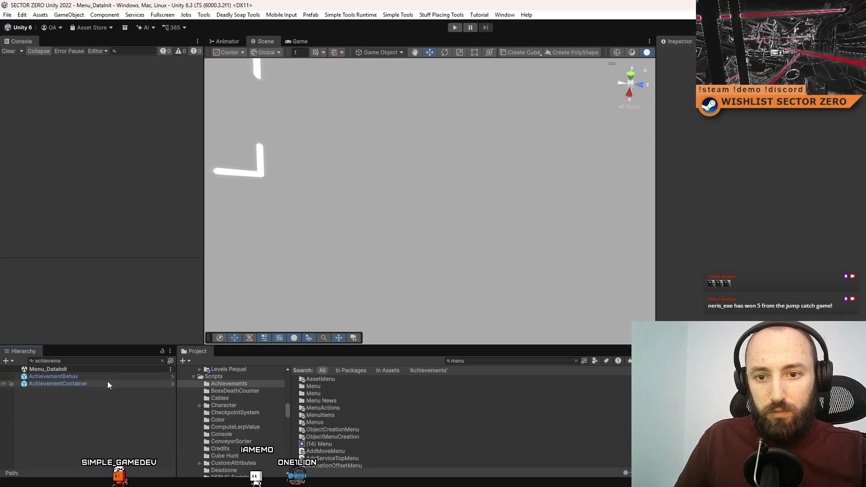
click(108, 384)
click(123, 376)
Filter the Project search to 'menu t:scene' and select the Menu scene
click(482, 361)
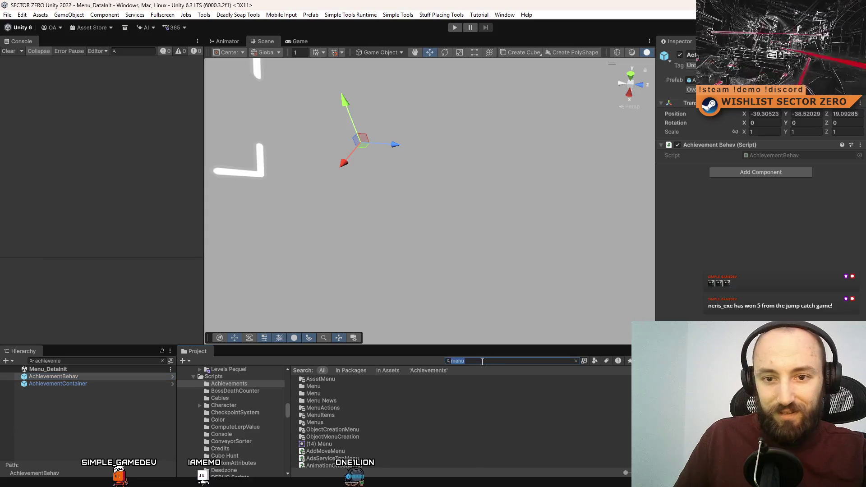
key(BackSpace)
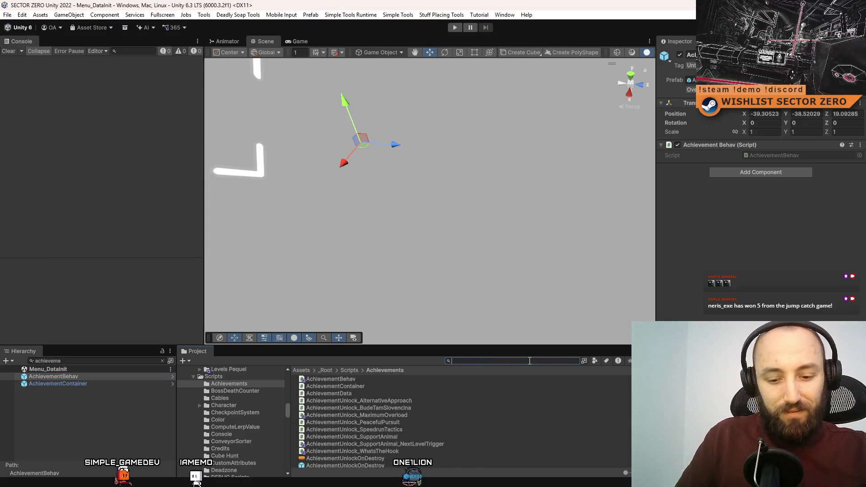
text(manumenu t:scene)
click(356, 387)
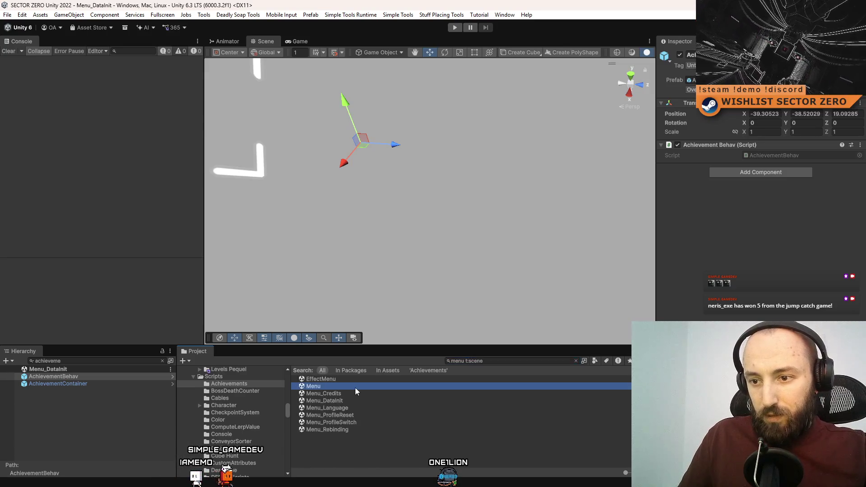
Open the Menu scene and filter the Hierarchy by 'achievement'
double_click(355, 388)
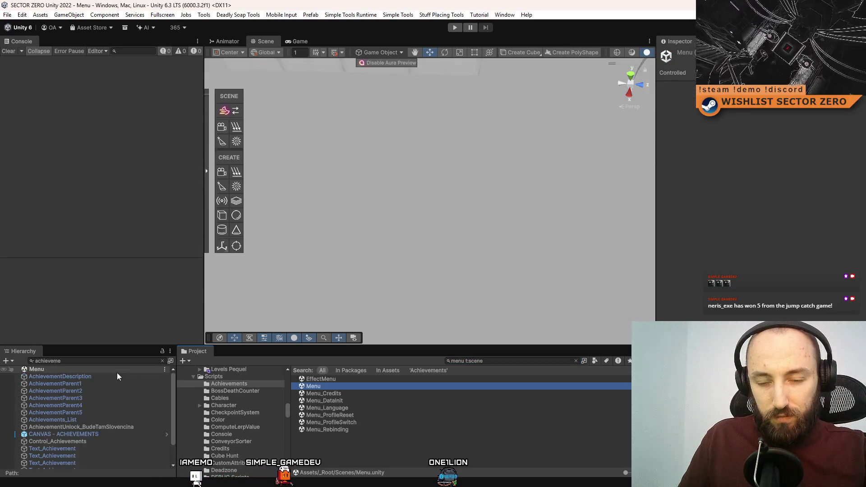
click(122, 361)
key(BackSpace)
key(BackSpace)
key(BackSpace)
text(evement)
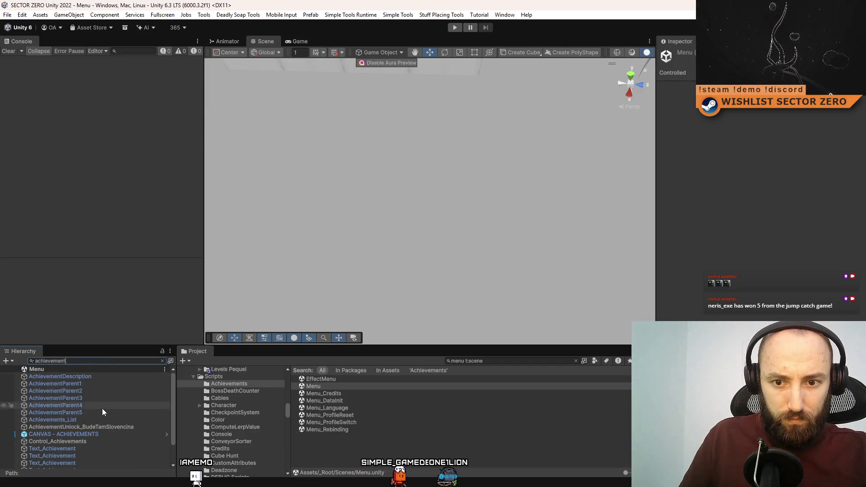
Change UnlockAchievementTrigger_SupportingIndies's Achievement ID from Wheres The Hook to Supporting Indies
click(128, 426)
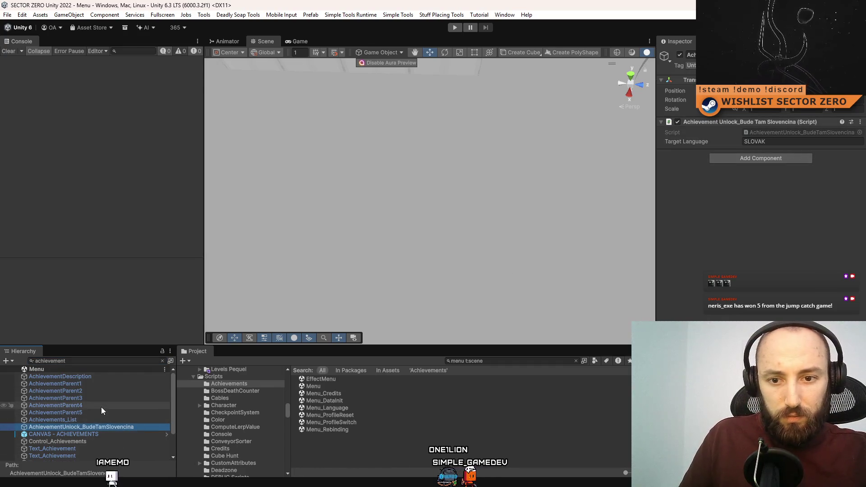
scroll(101, 442, down, 3)
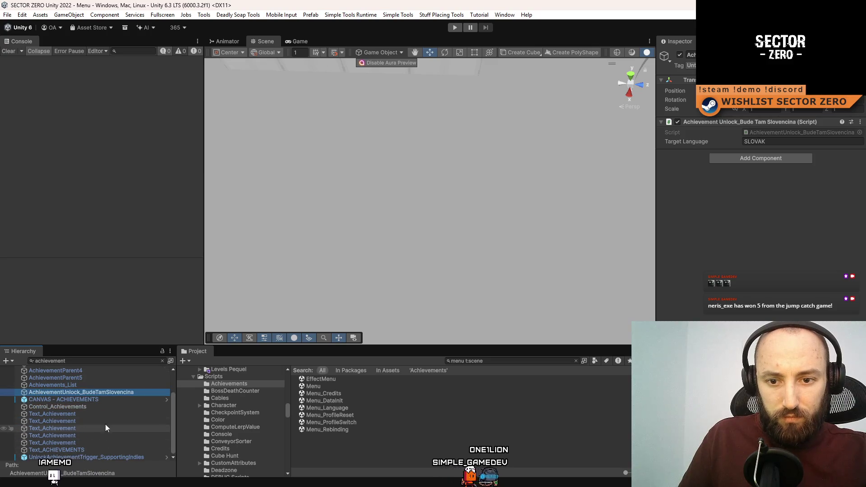
click(120, 457)
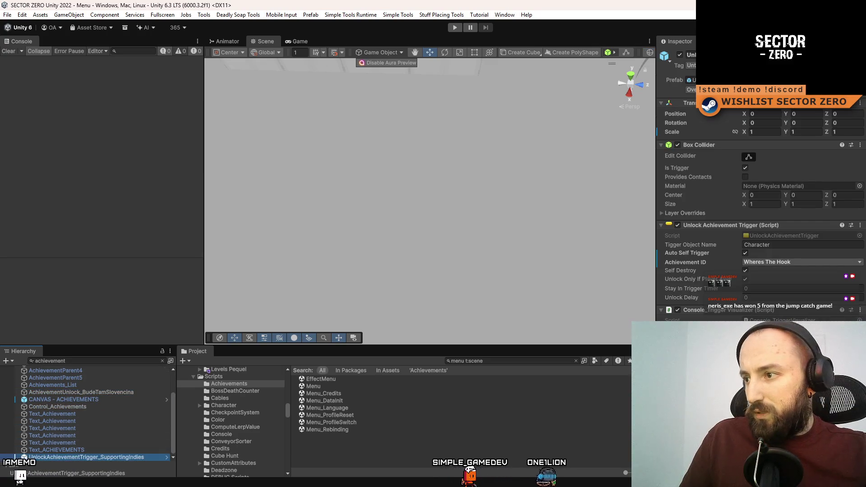
click(789, 262)
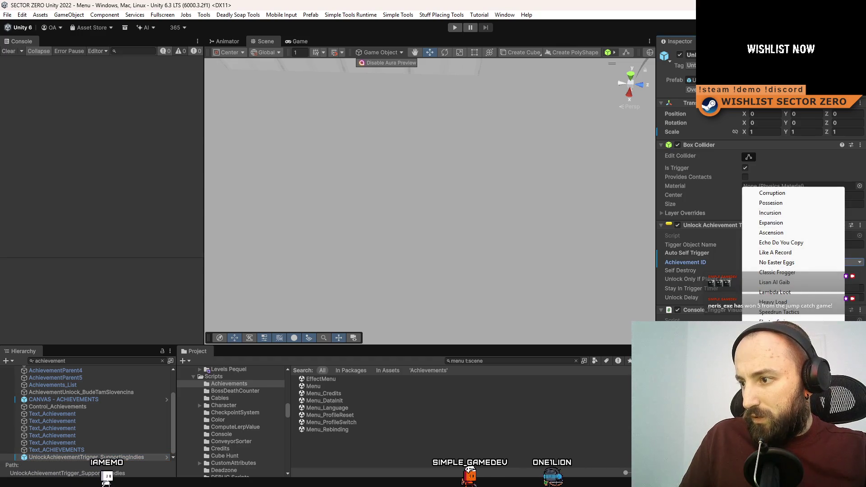
key(Escape)
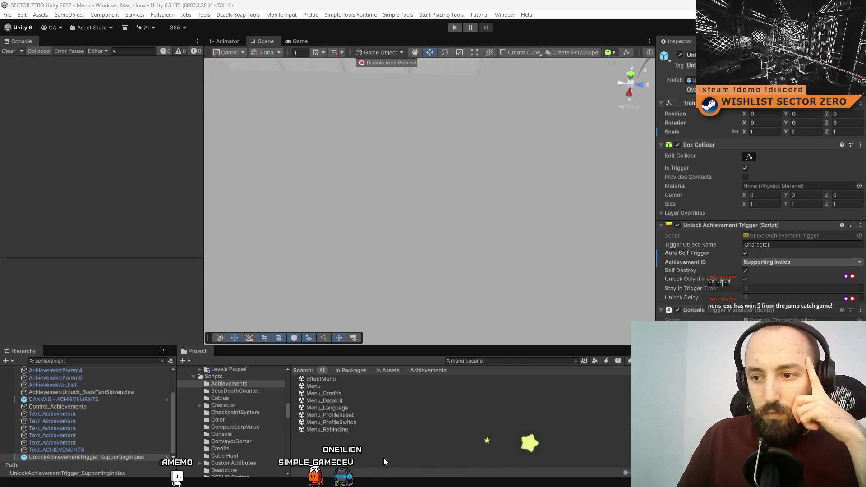
click(525, 359)
click(524, 358)
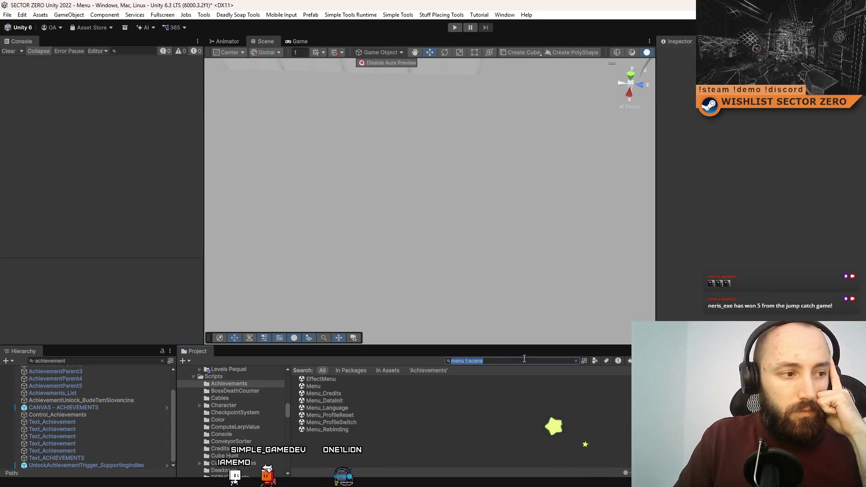
Save the modified Menu scene and then the whole project from the File menu
key(BackSpace)
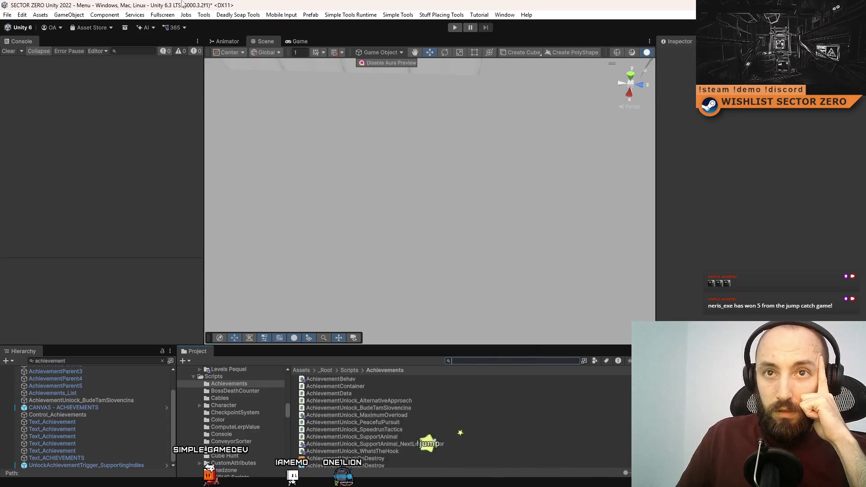
click(7, 15)
click(11, 26)
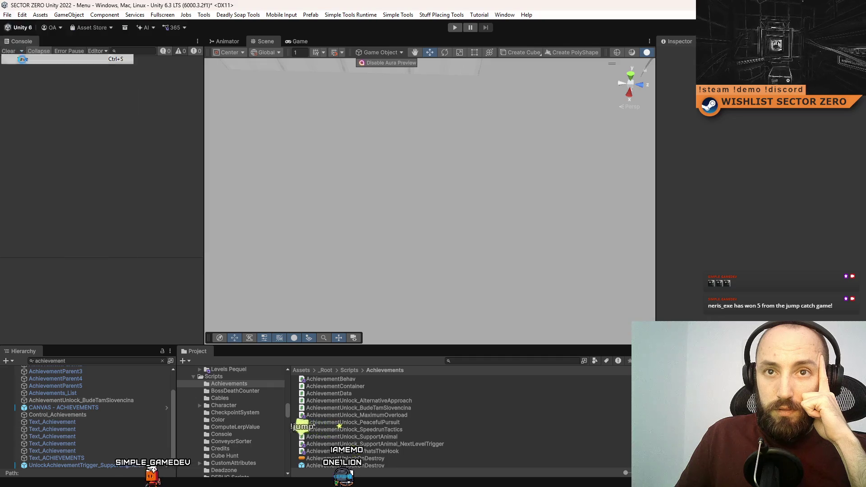
click(6, 17)
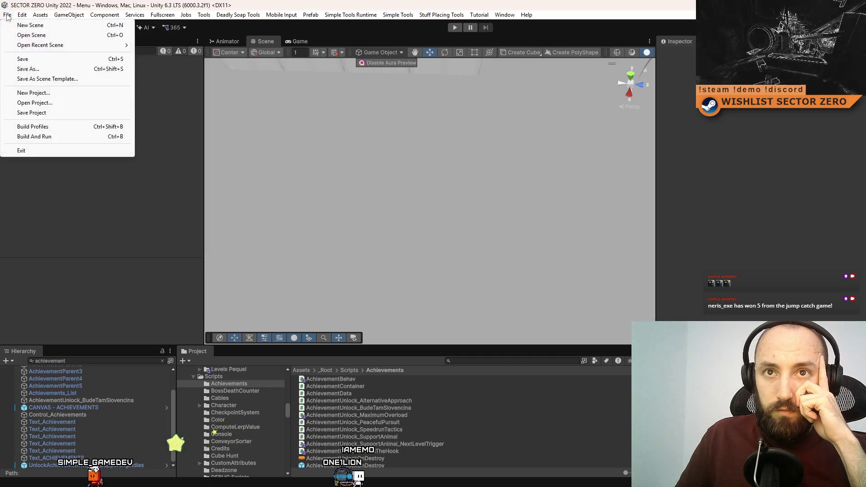
click(22, 112)
Search the Project for 't:scene init' and open the Menu_DataInit scene
click(467, 361)
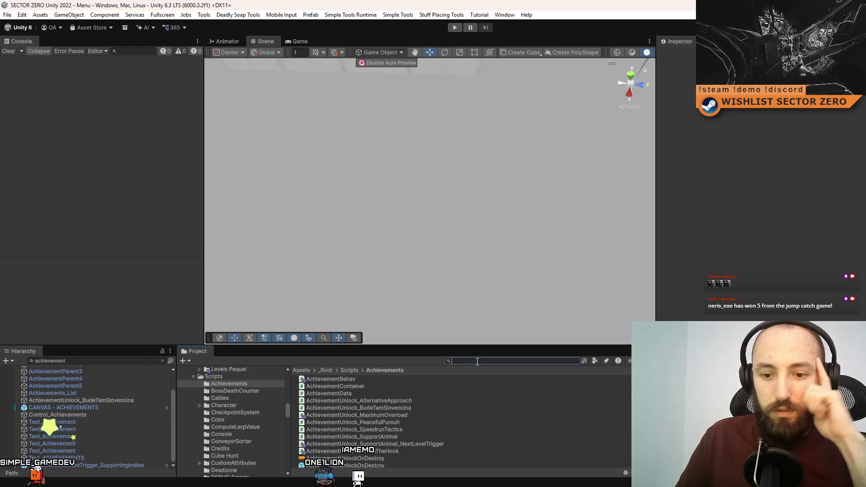
text(init)
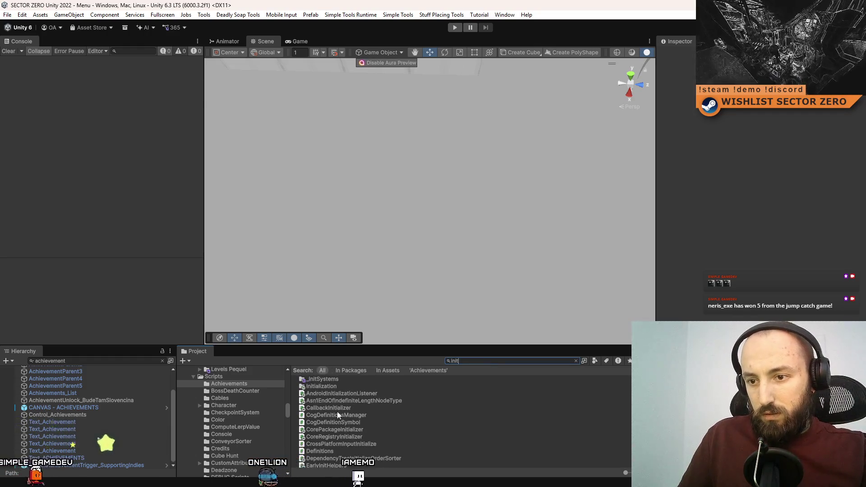
scroll(343, 385, down, 5)
key(BackSpace)
key(BackSpace)
key(BackSpace)
text(t:scene init)
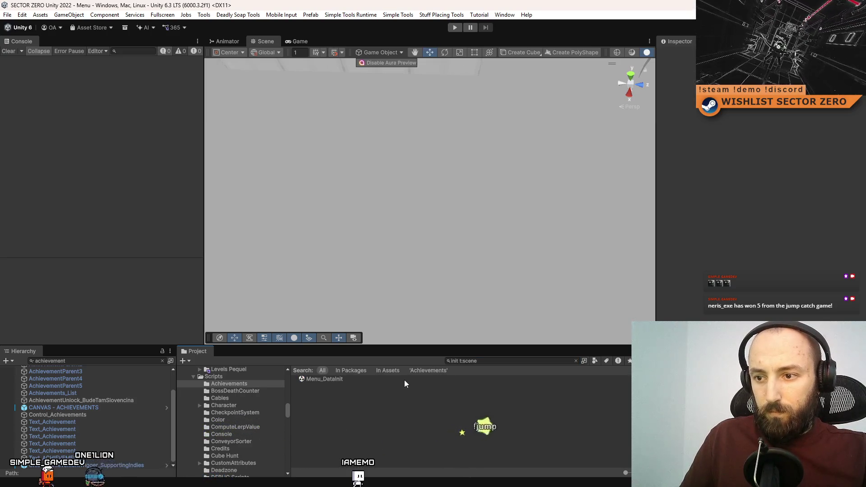
double_click(404, 380)
Run the game in play mode, clear the Console, and show it full-screen with F10
click(454, 28)
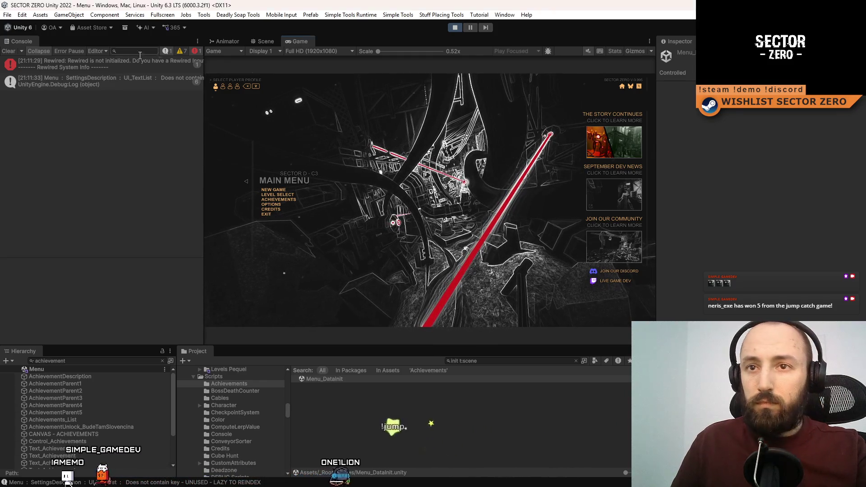
click(15, 52)
key(F10)
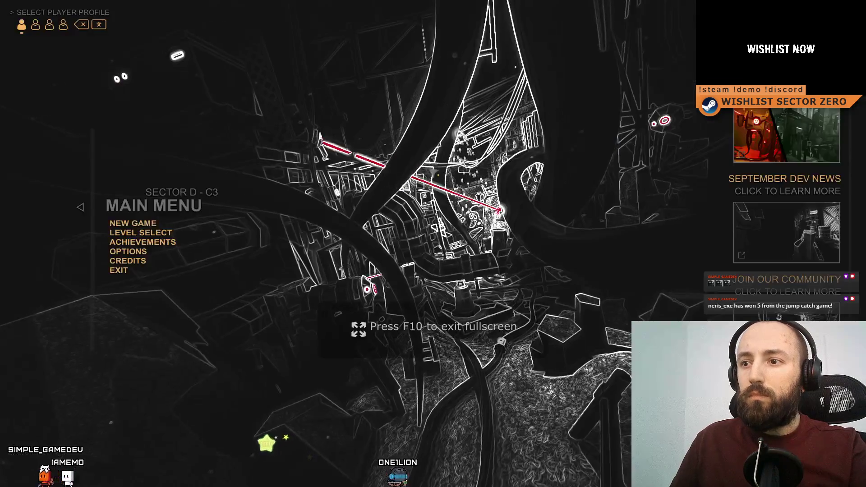
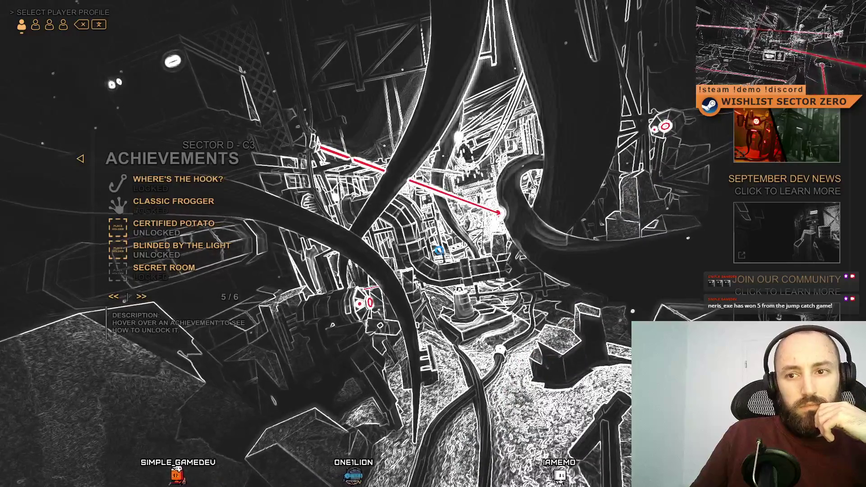
In Display Options, reset Brightness, raise it to 100, then reset it back to 50
key(Escape)
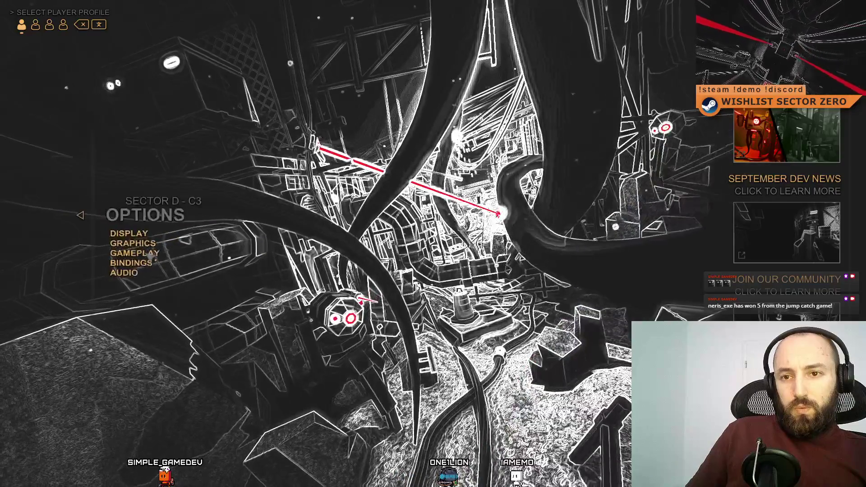
click(145, 231)
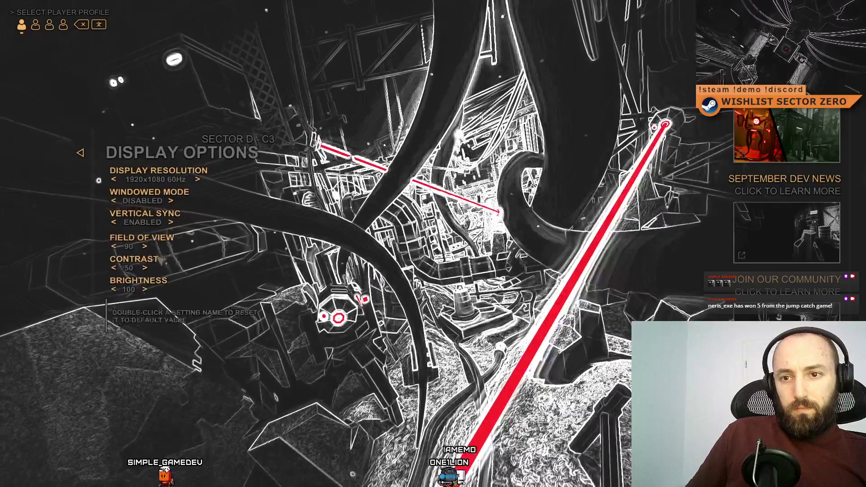
double_click(172, 280)
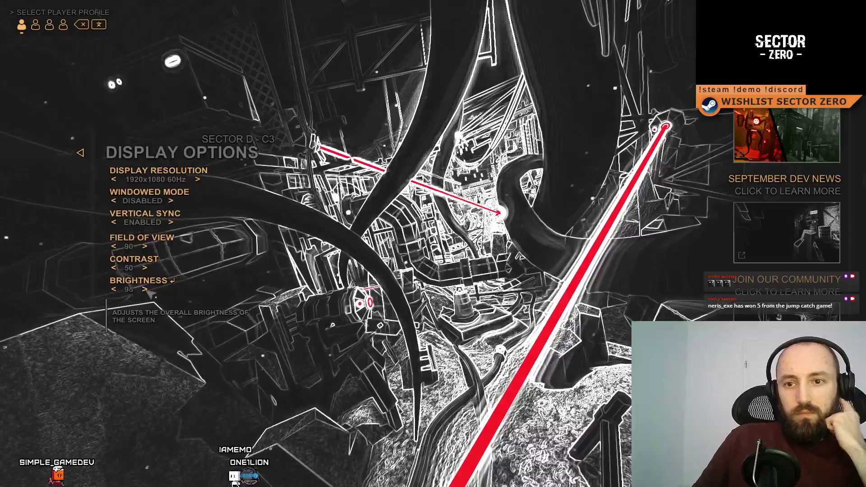
click(145, 290)
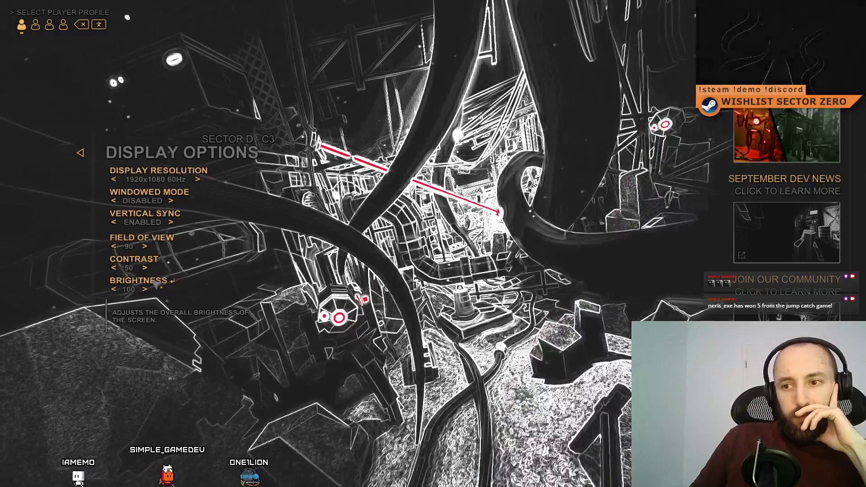
click(151, 288)
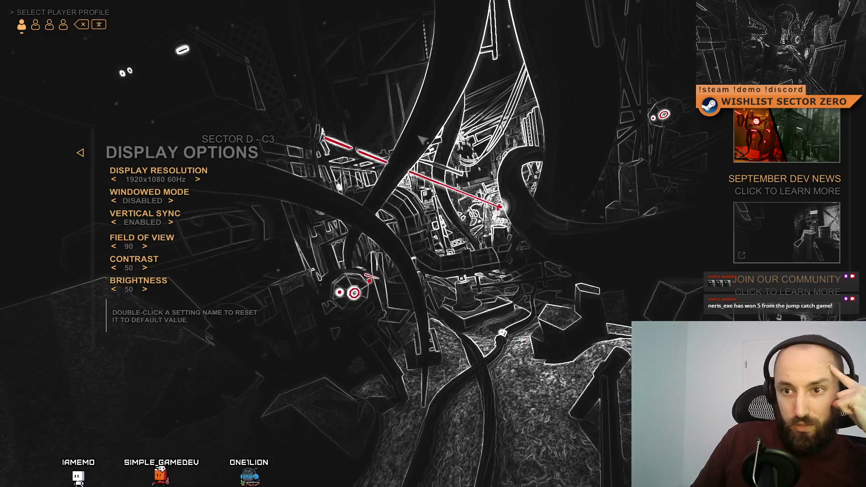
click(81, 154)
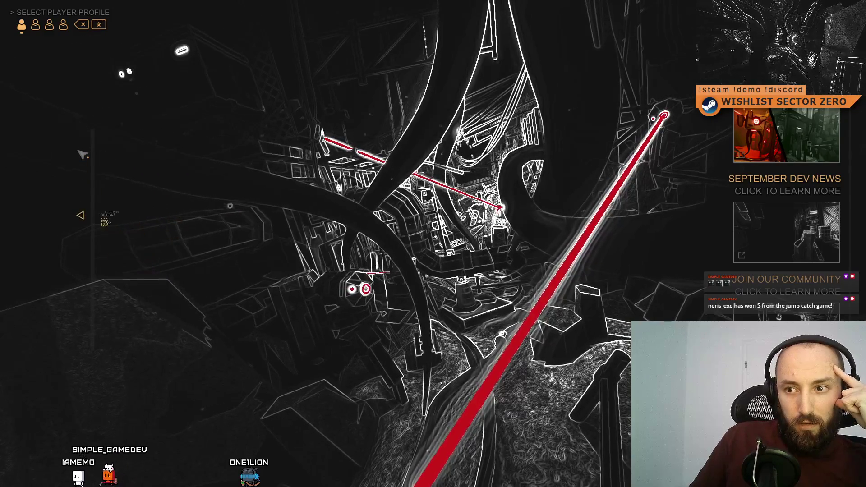
Exit fullscreen, stop play mode, and open ENGLISH.xml in the code editor
key(F11)
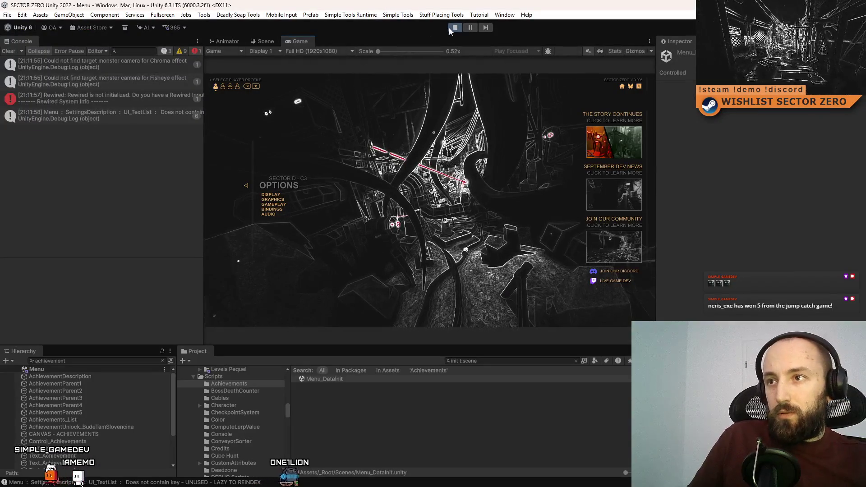
click(450, 28)
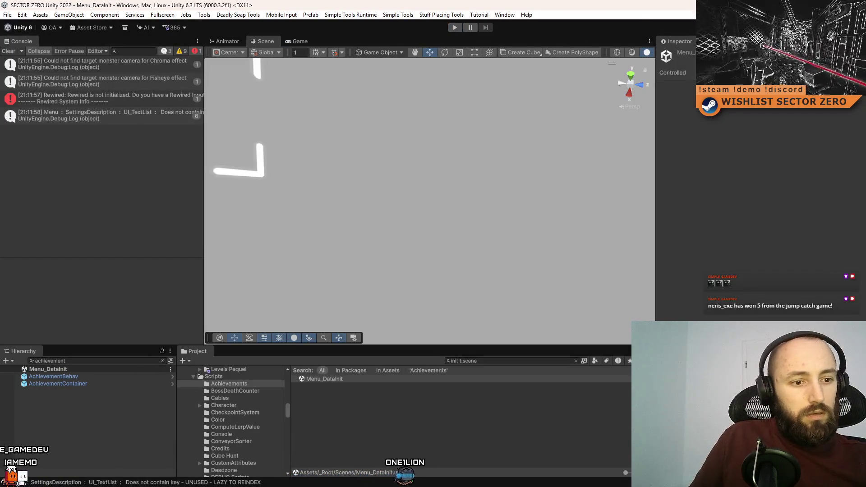
key(alt+Tab)
click(311, 48)
Find BLIND, then delete 'CONTRAST AND' and change VALUES to VALUE in Achievement 29's description
click(393, 279)
text(BLIND)
click(370, 252)
drag(100, 295, 137, 294)
key(Delete)
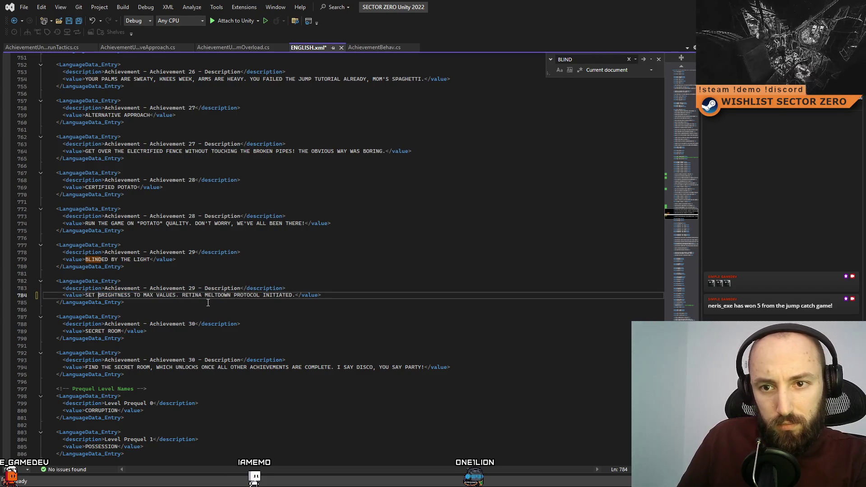
click(174, 294)
key(BackSpace)
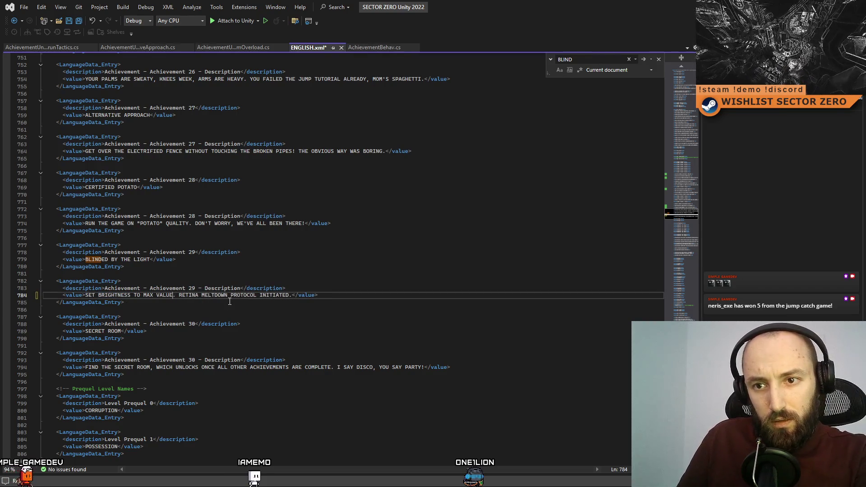
click(98, 295)
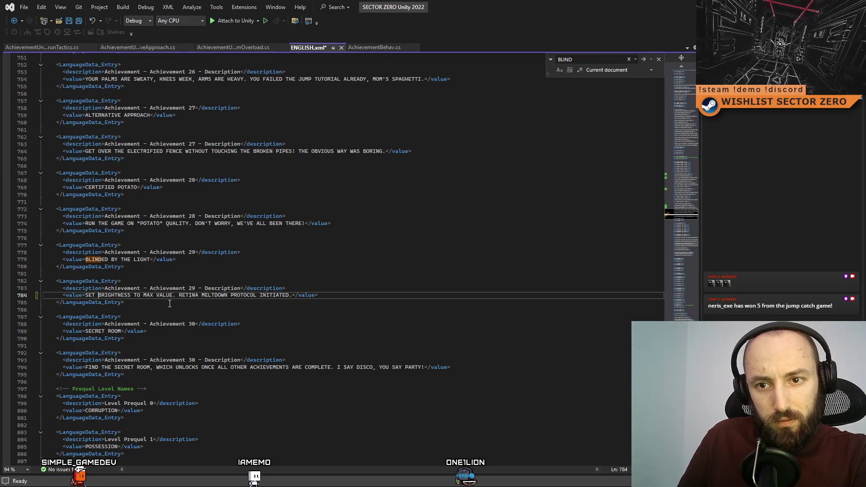
Review the edited description line, save ENGLISH.xml, and return to Unity
click(196, 305)
drag(179, 295, 244, 295)
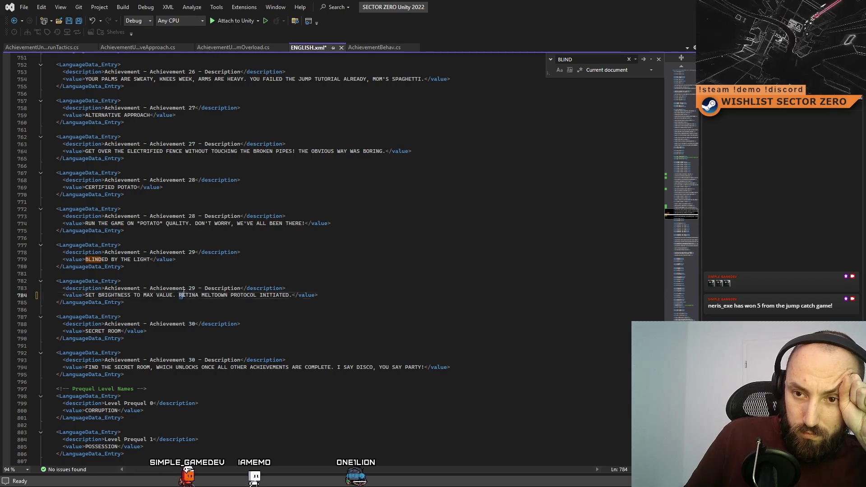
click(273, 317)
click(243, 304)
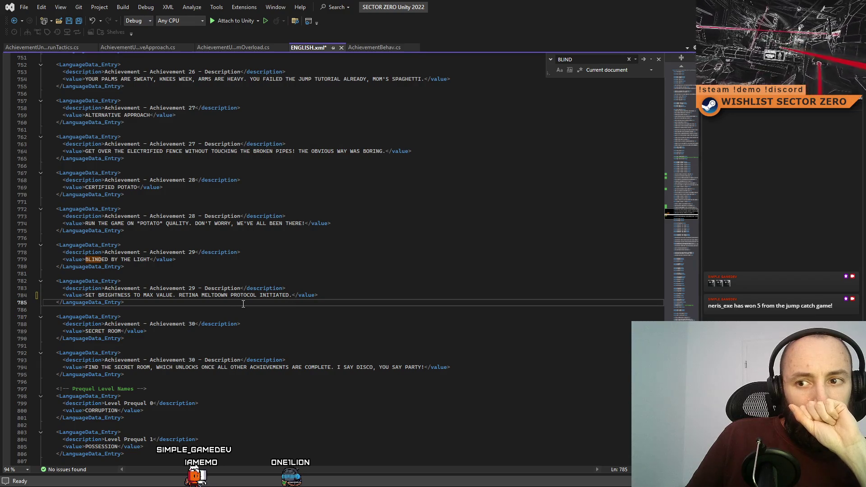
click(325, 284)
click(310, 301)
click(328, 287)
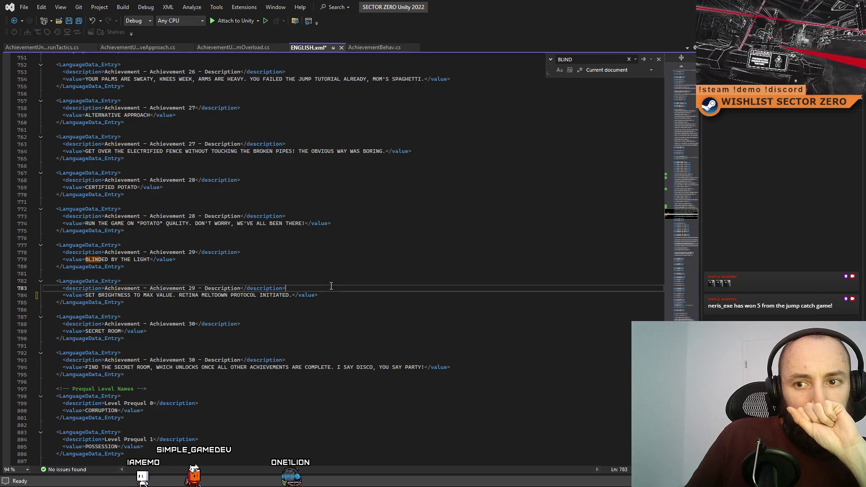
click(298, 310)
click(323, 292)
click(331, 324)
click(330, 288)
click(320, 295)
key(ctrl+s)
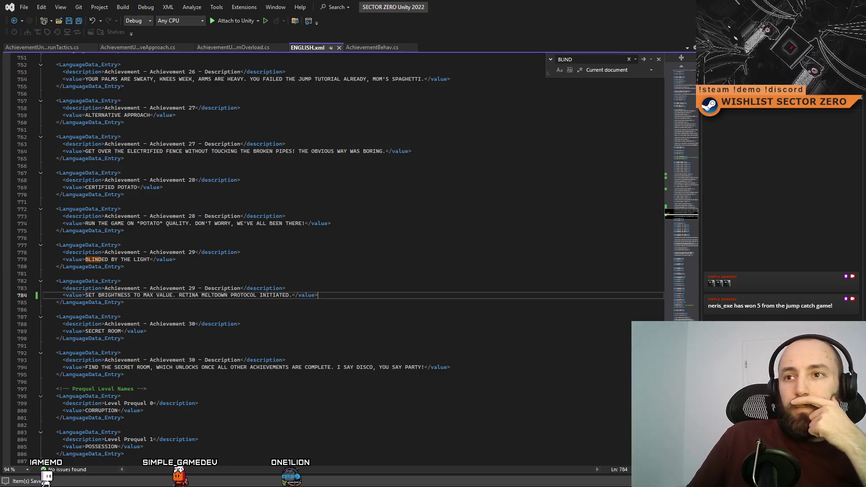
key(alt+Tab)
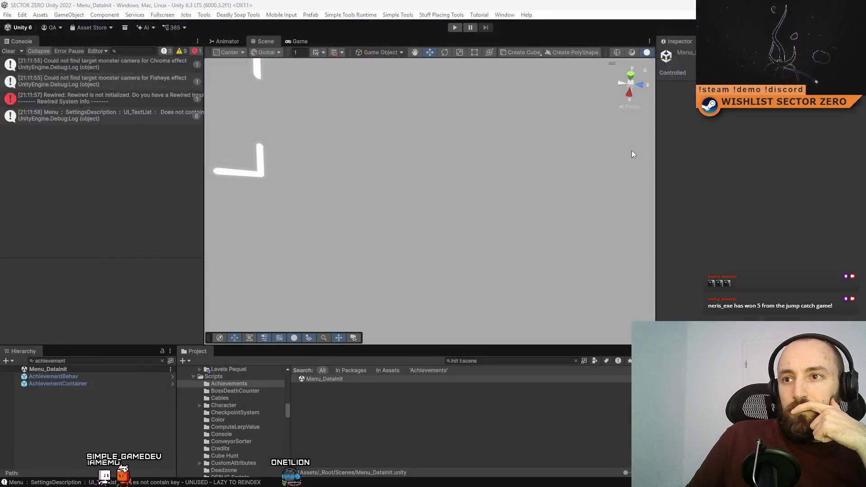
Clear the console, select the Menu_DataInit scene, start play mode and go fullscreen with F10
click(8, 51)
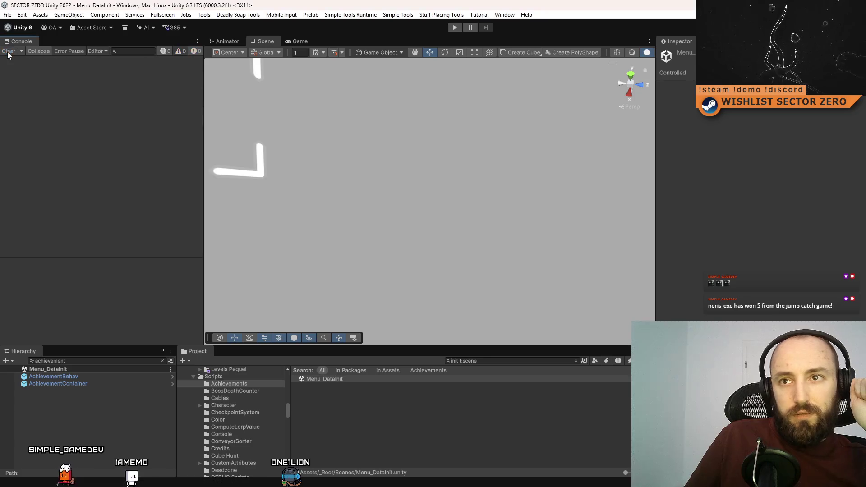
click(464, 379)
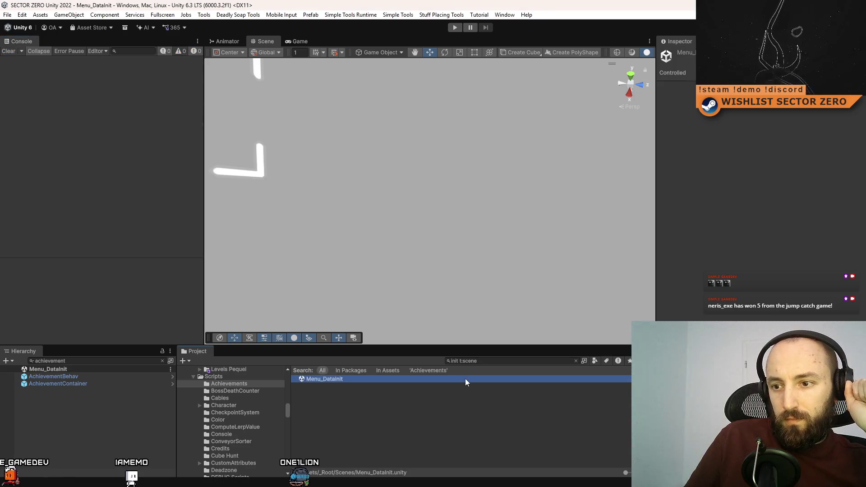
click(455, 28)
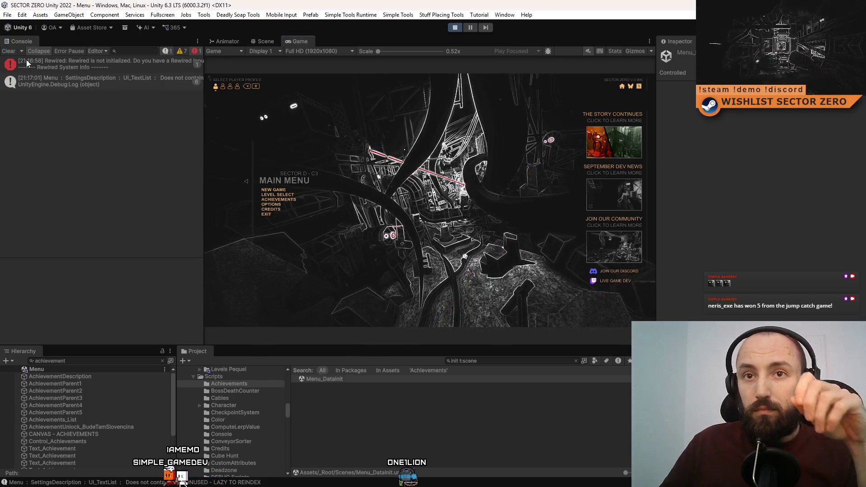
key(F10)
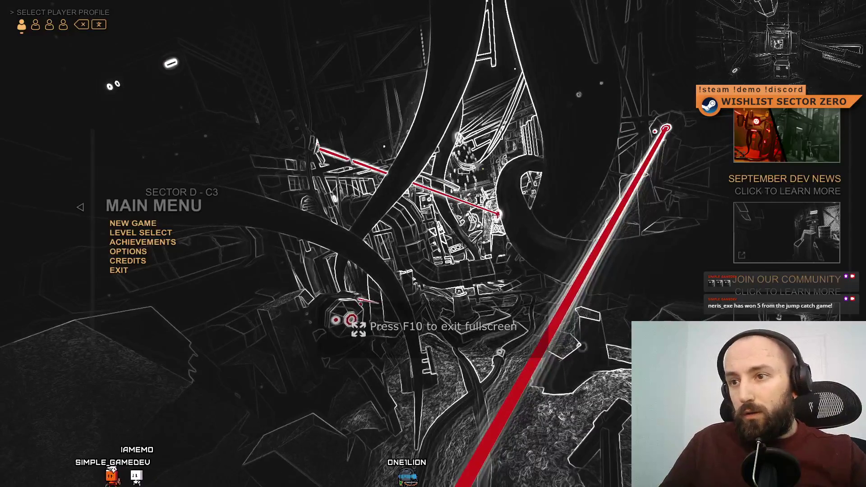
Page through the achievements, then start a new game and pause it out of fullscreen
click(143, 242)
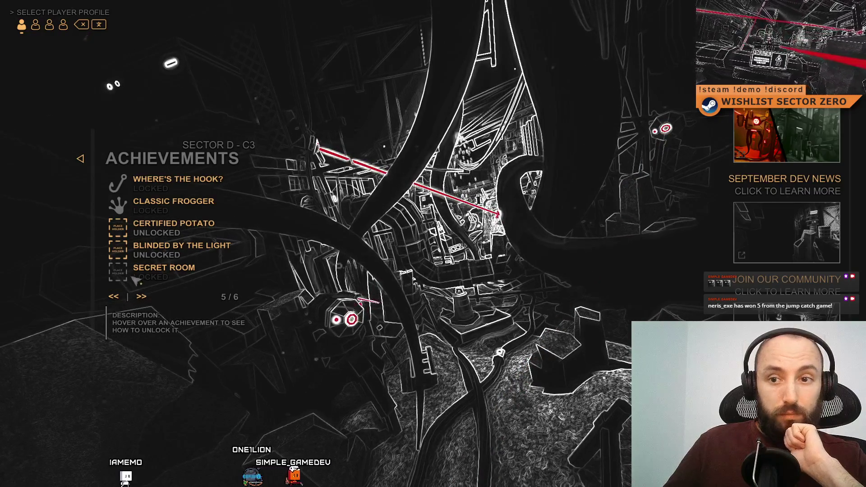
click(148, 301)
click(146, 299)
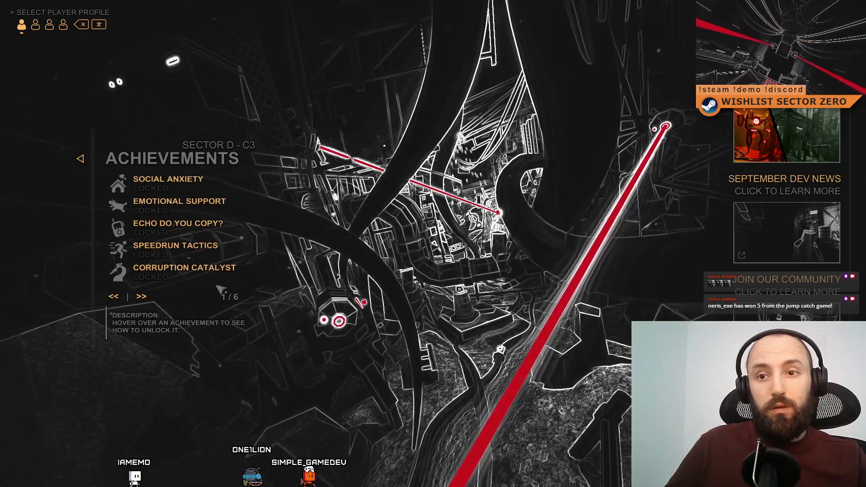
key(Escape)
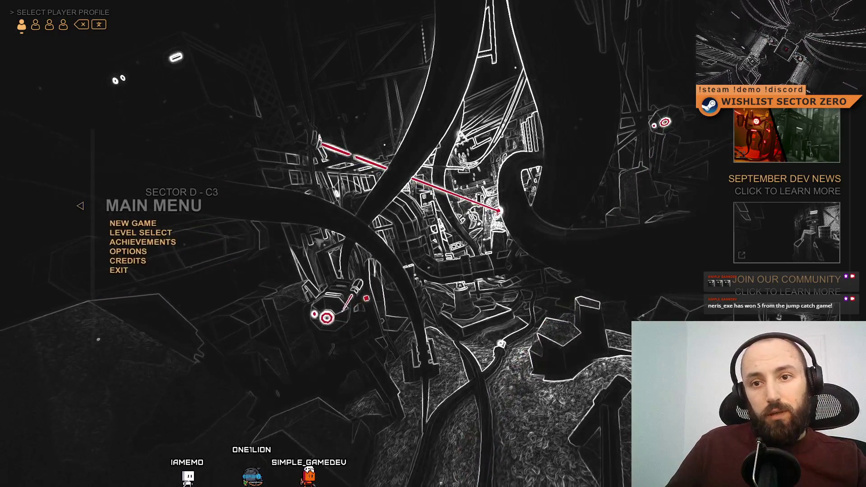
click(144, 225)
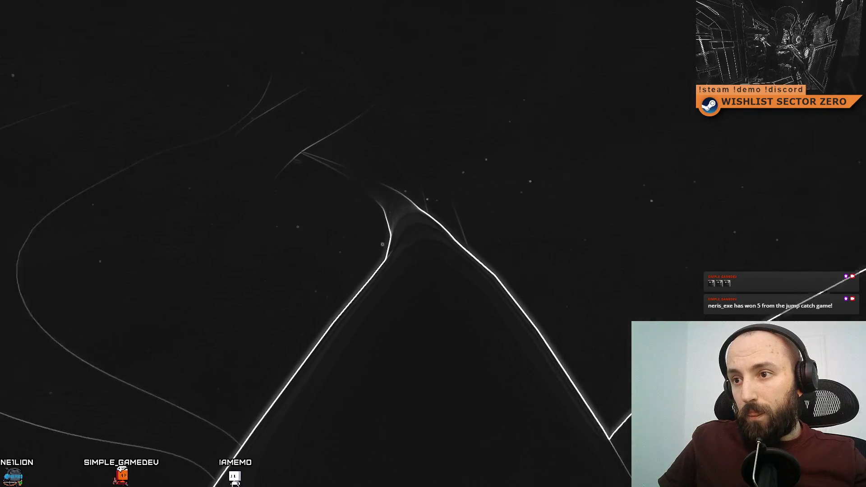
key(Escape)
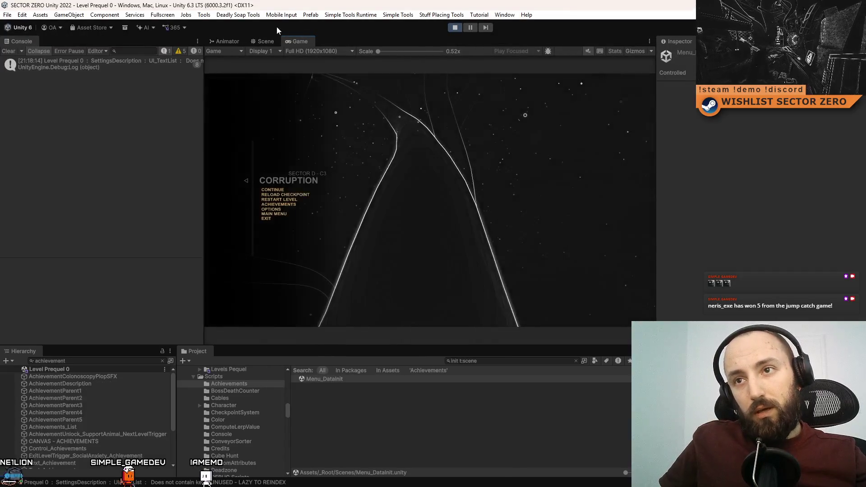
In the Scene view, inspect ExitLevelTrigger's next level name Menu_Credits, then deselect it
click(266, 40)
mouse_move(514, 90)
mouse_down()
mouse_move(545, 190)
mouse_move(421, 207)
mouse_up()
click(413, 207)
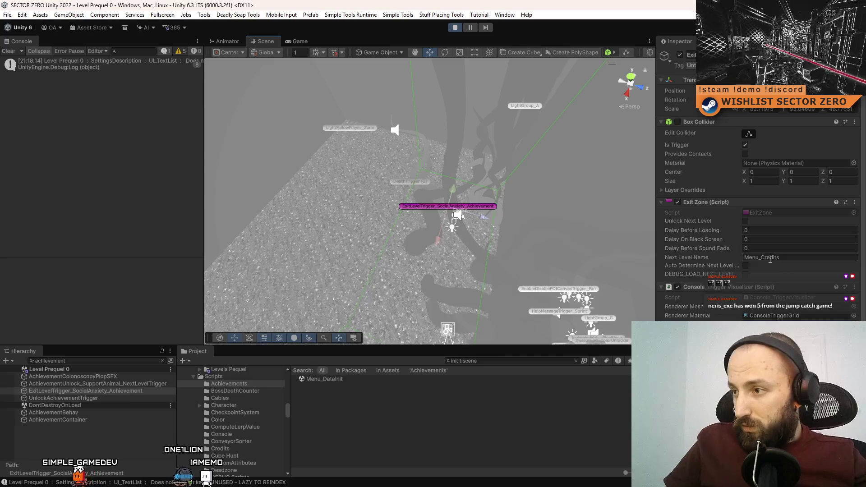
scroll(770, 258, down, 3)
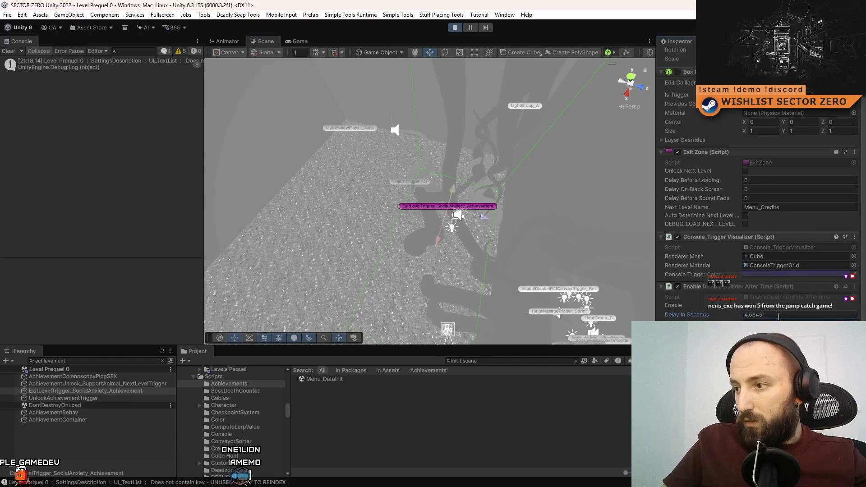
click(501, 359)
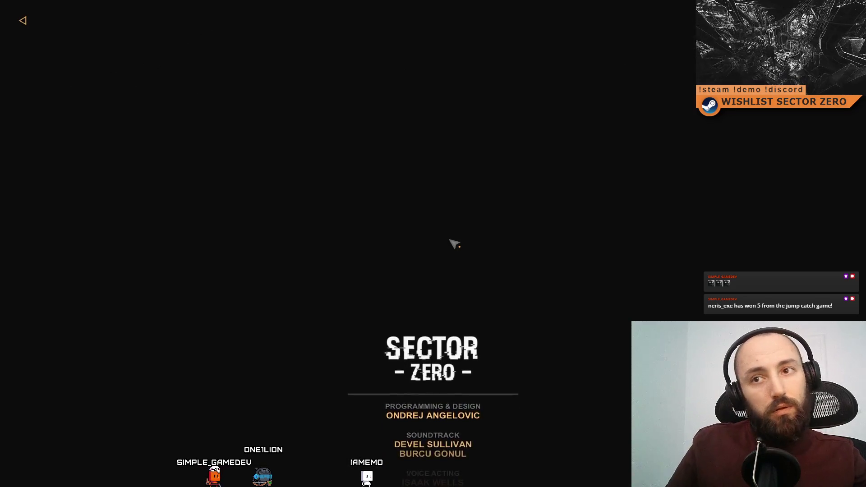
Leave fullscreen and switch it back on with F10 while the credits roll to the main menu
key(F11)
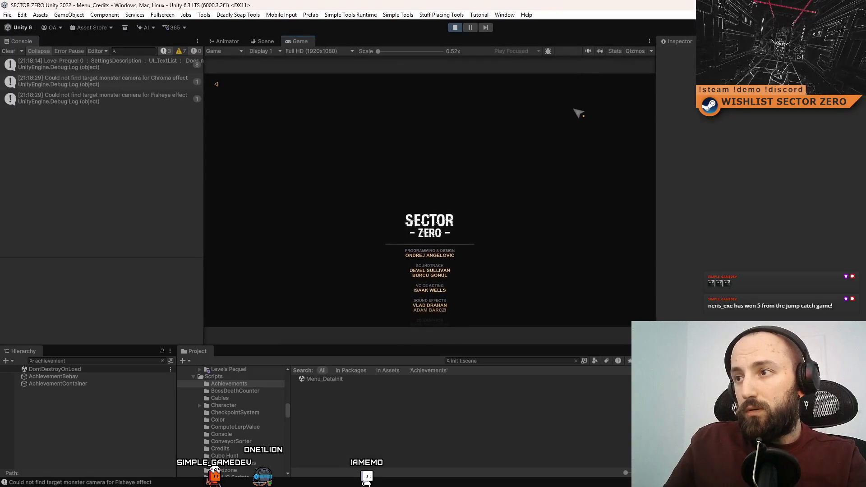
key(F10)
key(F10)
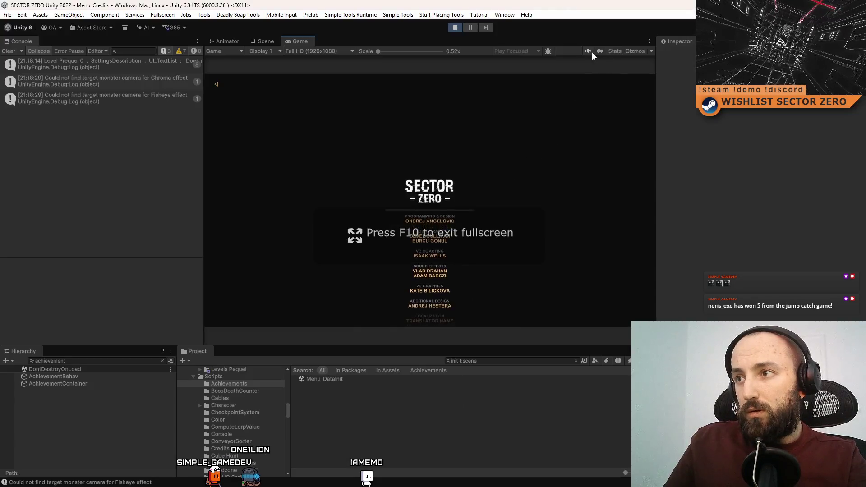
key(F10)
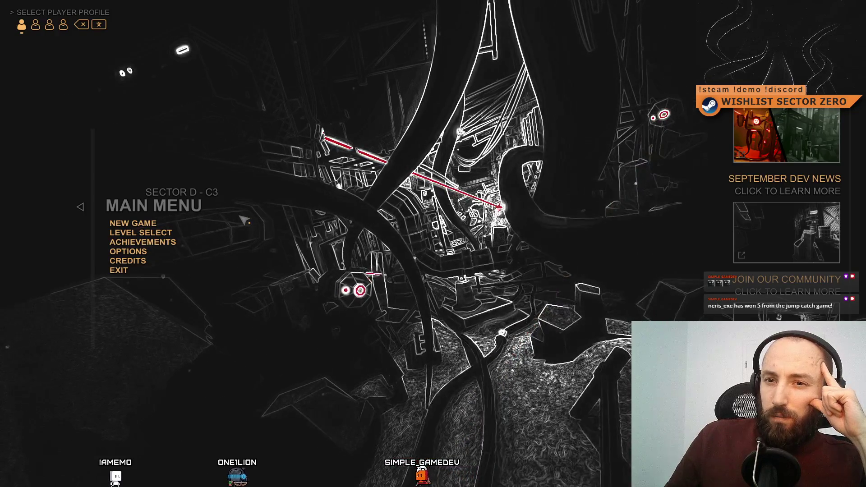
Start CORRUPTION from Level Select, unmute the Game view audio, and play it fullscreen
click(153, 232)
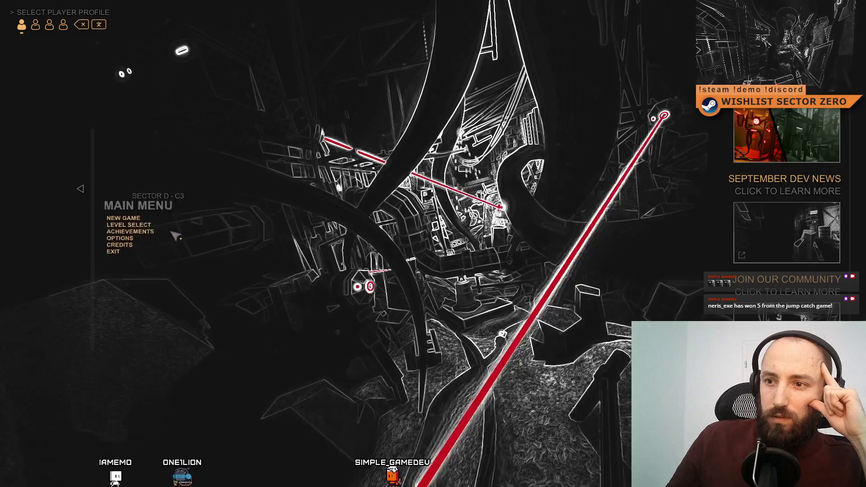
click(154, 207)
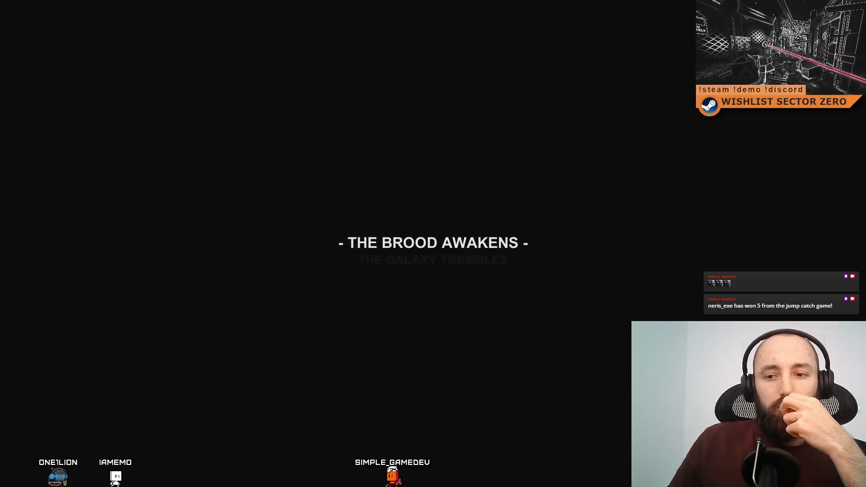
key(F11)
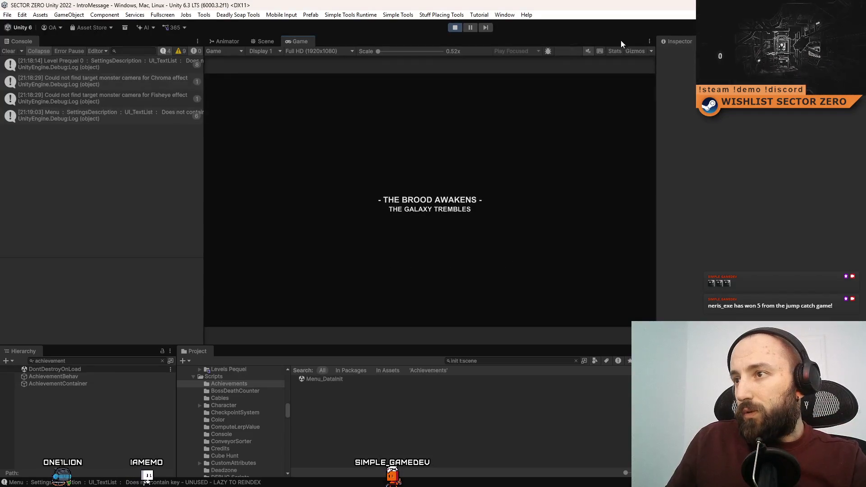
key(F10)
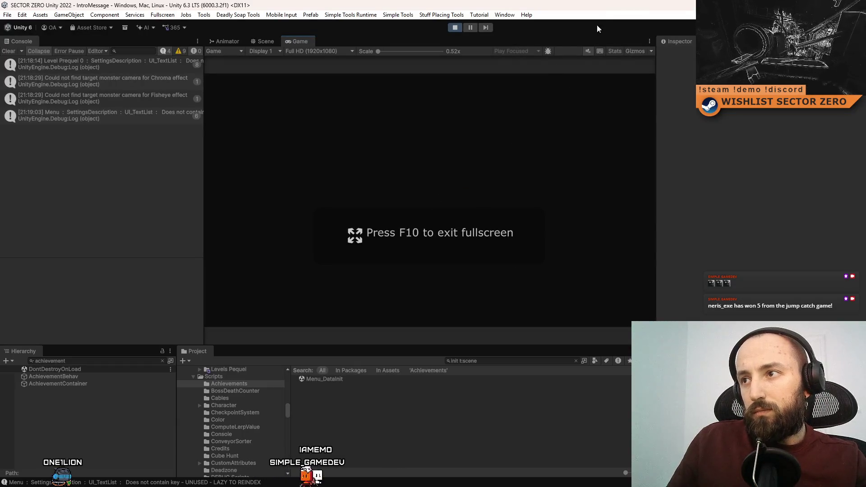
click(589, 53)
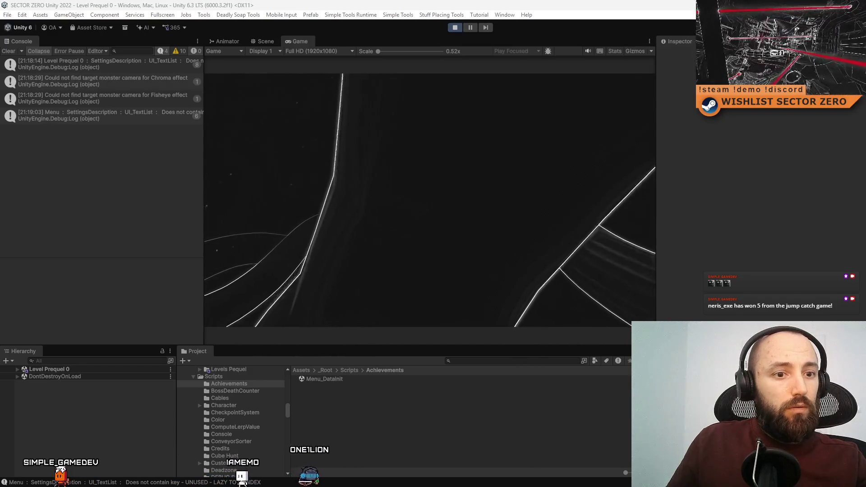
key(F10)
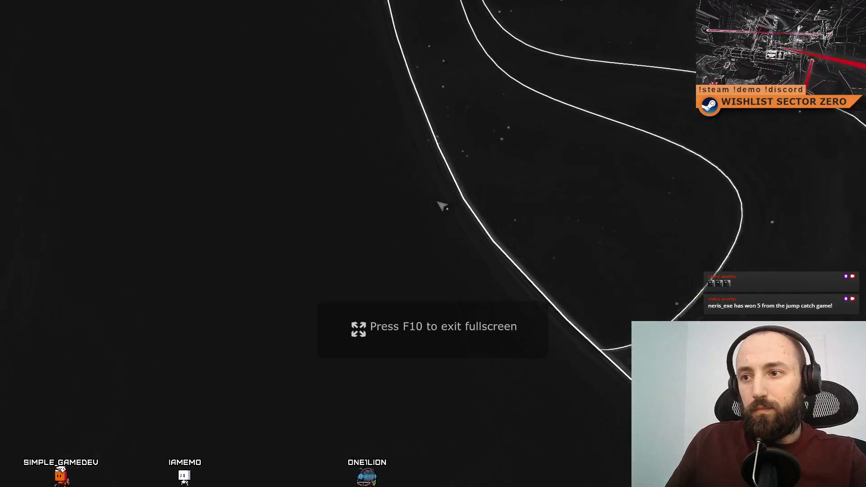